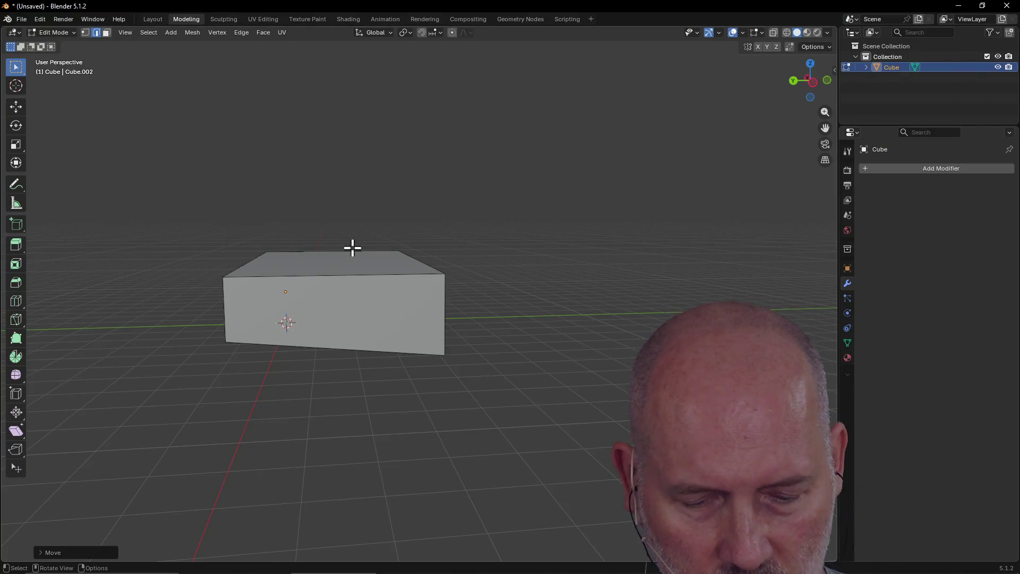
Move the selected face of the slab along the vertical Z axis to set its thickness.
middle_drag(297, 278, 362, 264)
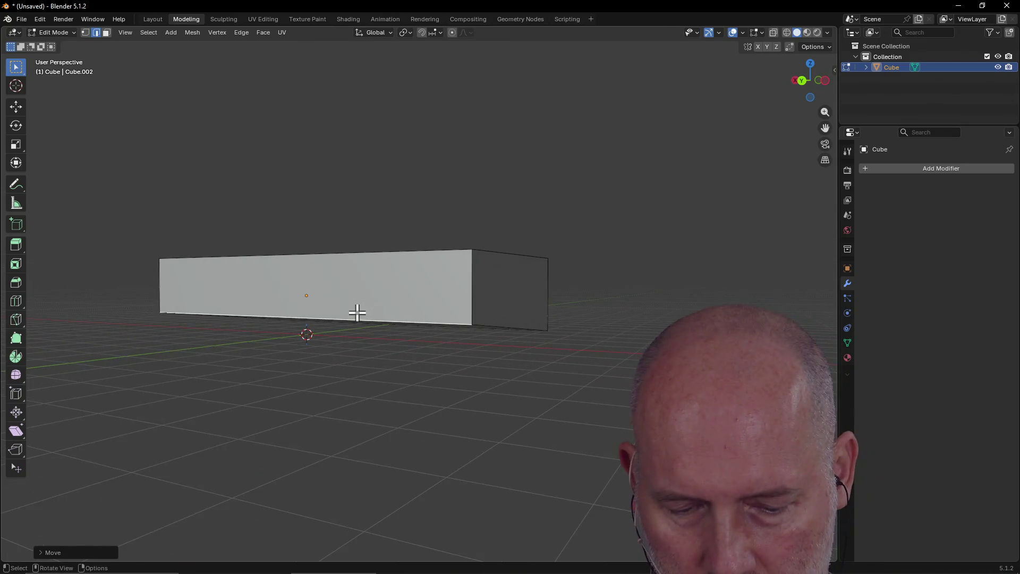
key(g)
key(z)
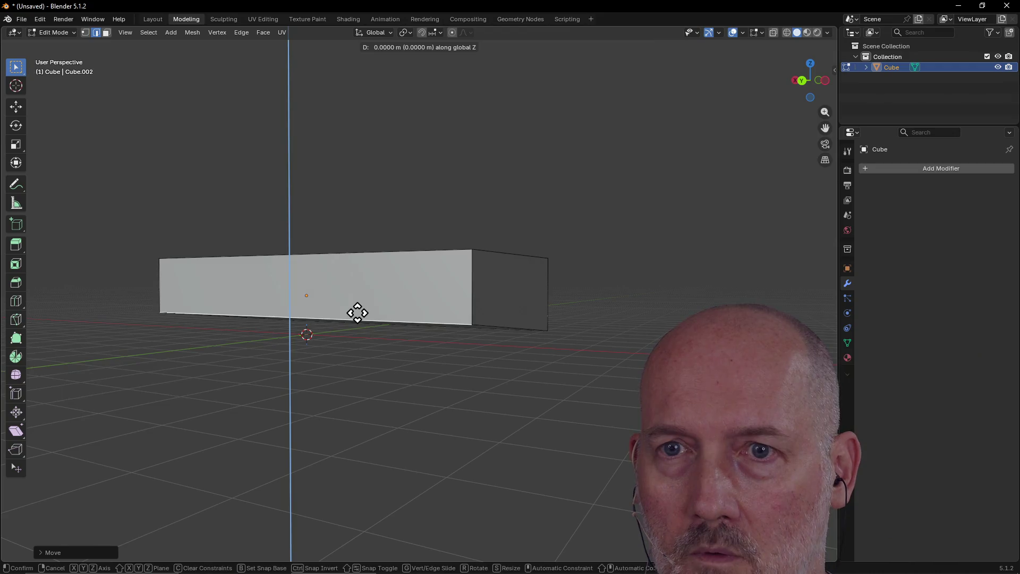
click(356, 296)
Orbit around the flat slab to inspect it from the front and from above.
mouse_move(362, 296)
middle_down()
mouse_move(283, 296)
mouse_move(285, 285)
middle_up()
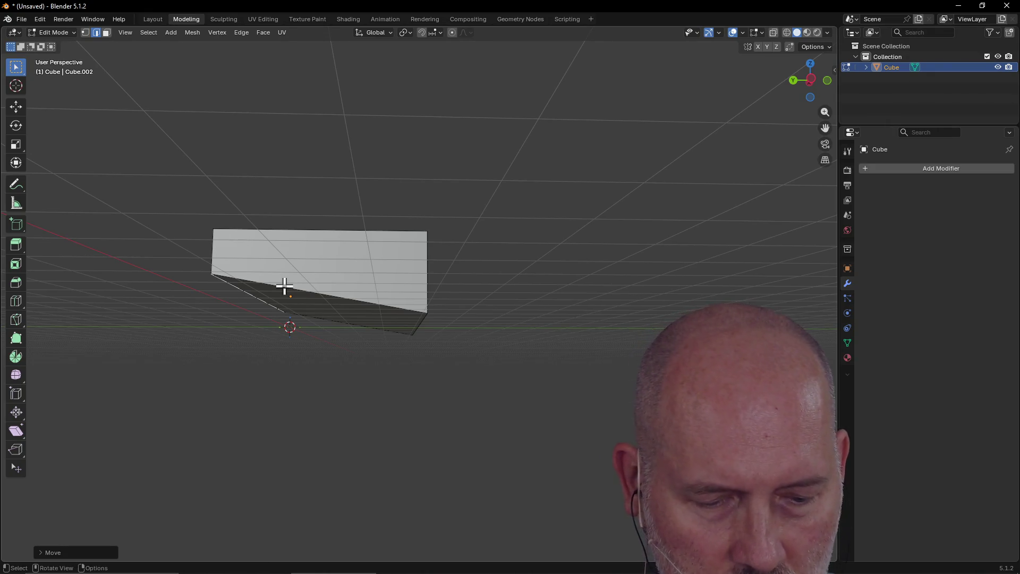
mouse_move(285, 286)
middle_down()
mouse_move(386, 331)
mouse_move(301, 337)
mouse_move(404, 314)
mouse_move(153, 313)
mouse_move(260, 308)
mouse_move(349, 253)
middle_up()
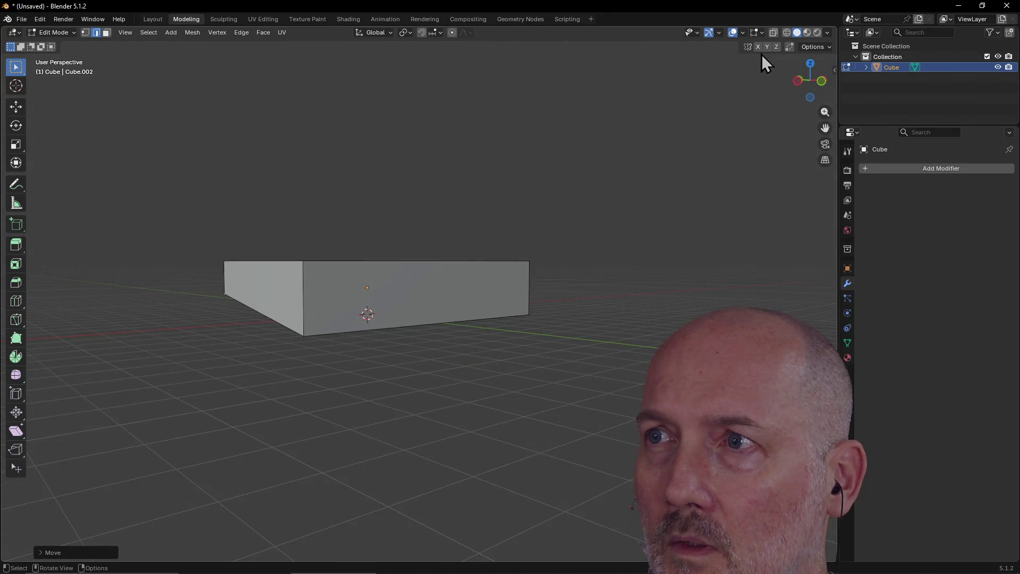
mouse_move(519, 199)
middle_down()
mouse_move(444, 247)
mouse_move(428, 296)
middle_up()
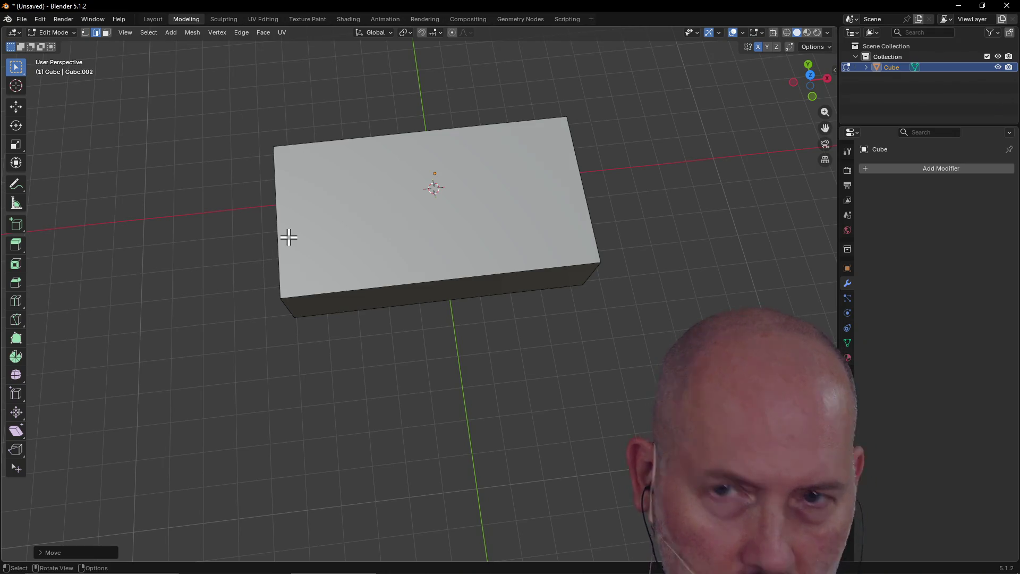
mouse_move(344, 155)
middle_down()
mouse_move(566, 136)
mouse_move(542, 113)
mouse_move(544, 100)
mouse_move(511, 235)
middle_up()
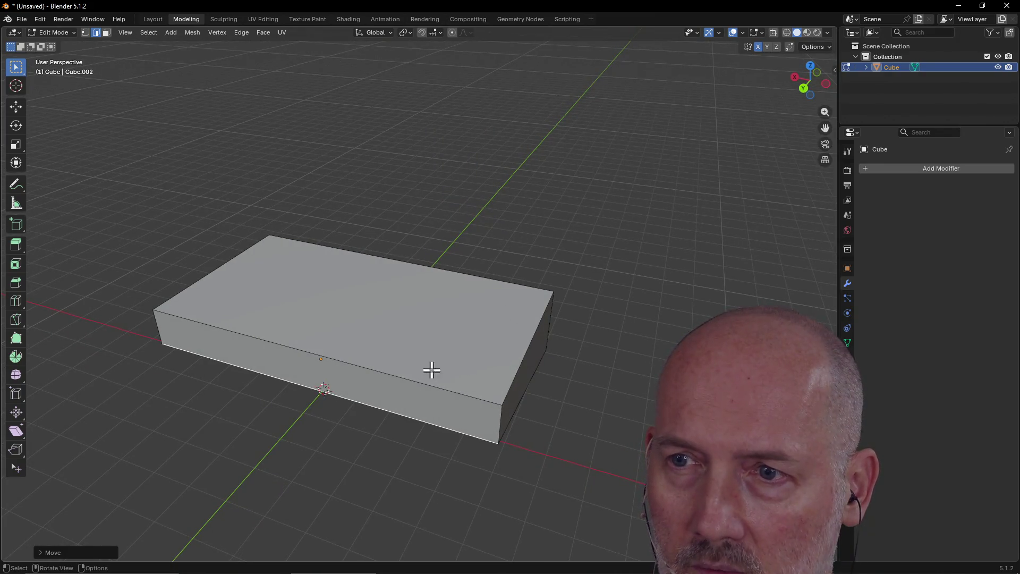
middle_drag(514, 374, 513, 348)
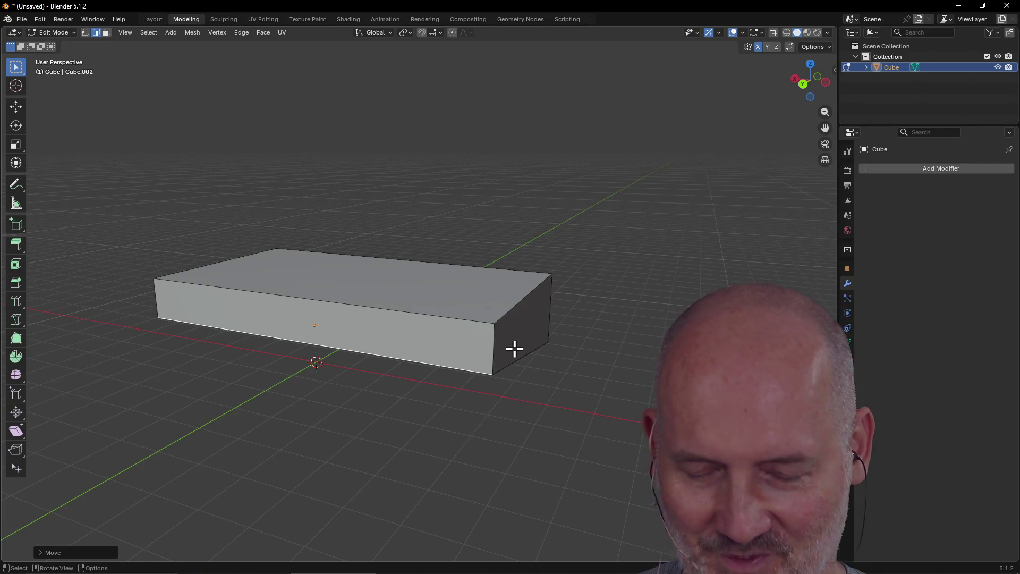
scroll(514, 349, up, 3)
mouse_move(510, 348)
middle_down()
mouse_move(512, 298)
mouse_move(463, 332)
mouse_move(523, 346)
mouse_move(545, 380)
mouse_move(513, 360)
mouse_move(518, 371)
mouse_move(553, 391)
mouse_move(542, 432)
middle_up()
mouse_move(494, 457)
middle_down()
mouse_move(395, 372)
mouse_move(485, 406)
mouse_move(489, 430)
mouse_move(505, 414)
mouse_move(496, 436)
mouse_move(485, 430)
middle_up()
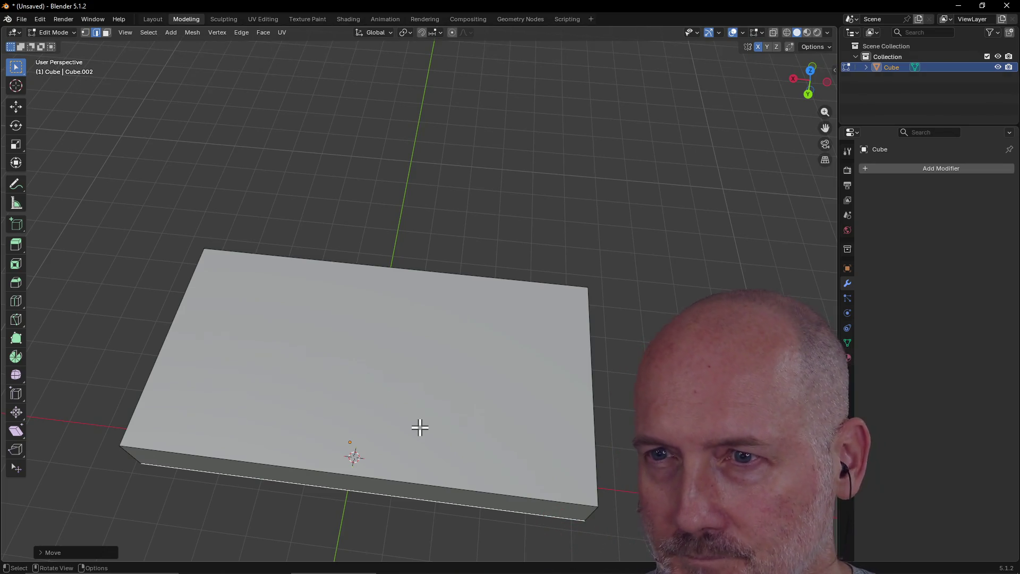
mouse_move(420, 428)
middle_down()
mouse_move(351, 377)
mouse_move(456, 360)
mouse_move(431, 350)
mouse_move(433, 362)
mouse_move(353, 380)
mouse_move(436, 391)
mouse_move(359, 384)
mouse_move(391, 390)
mouse_move(433, 376)
middle_up()
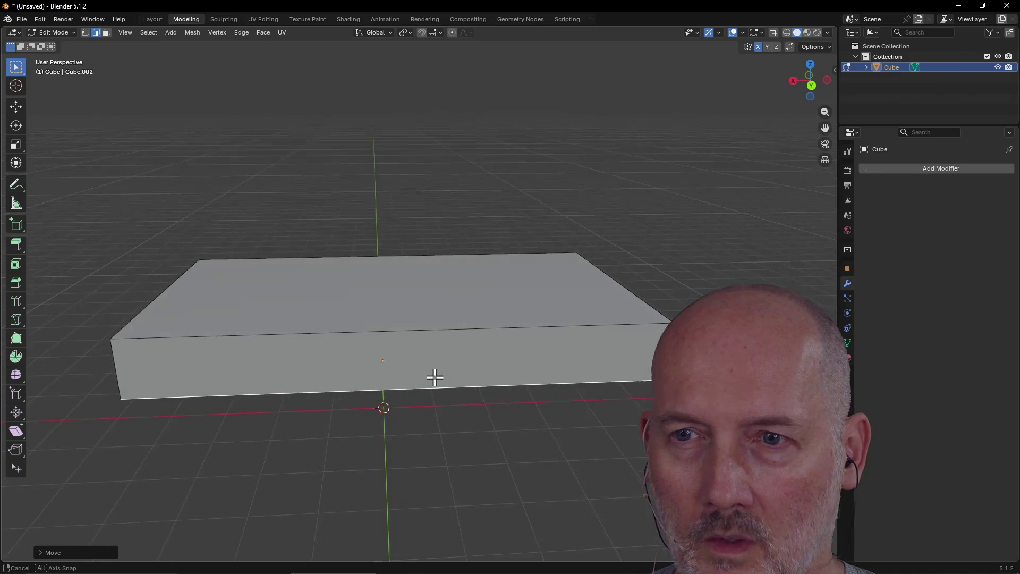
Save the scene as controller.blend in the learn-blender projects folder.
key(ctrl+s)
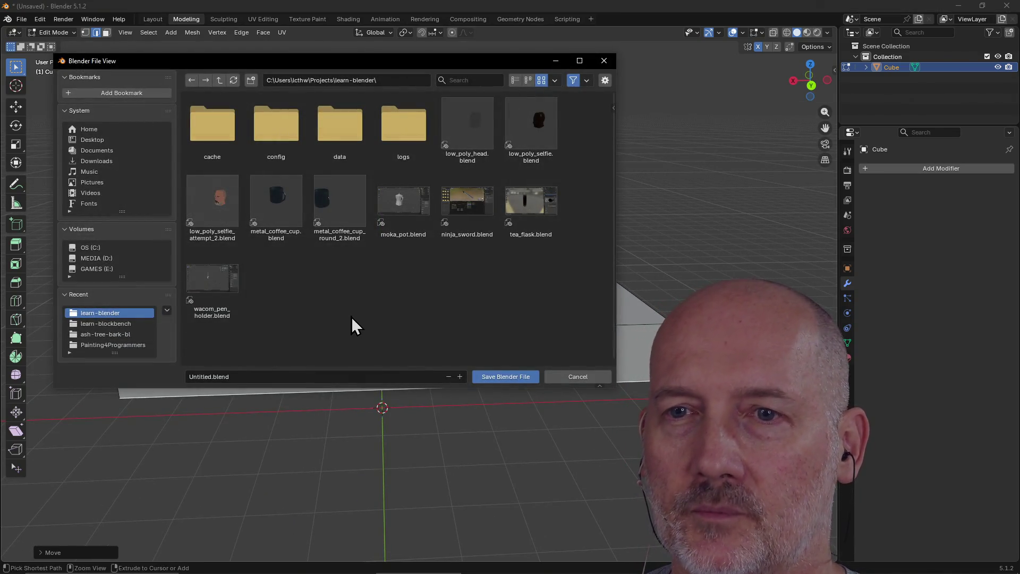
click(305, 376)
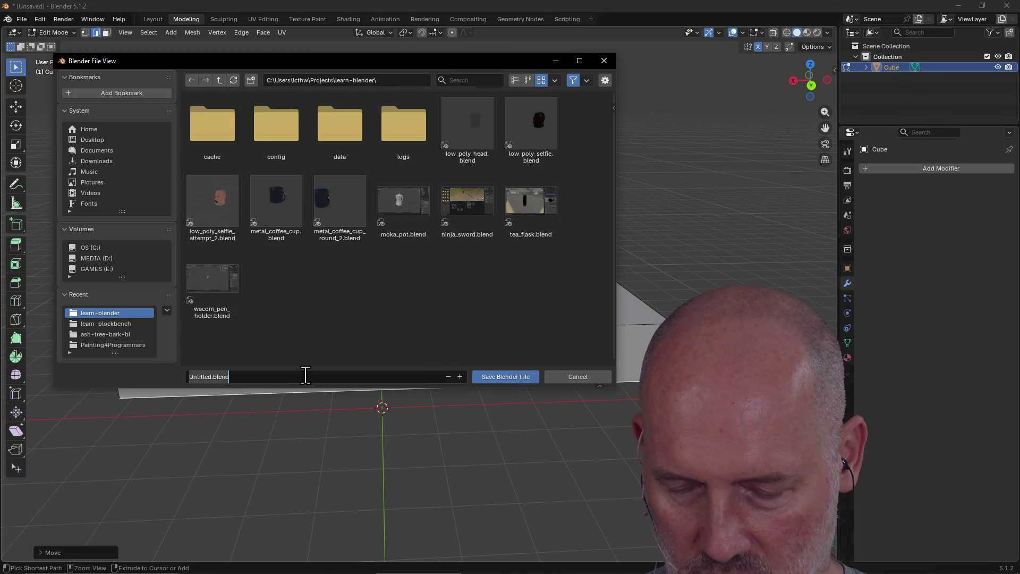
text(controller)
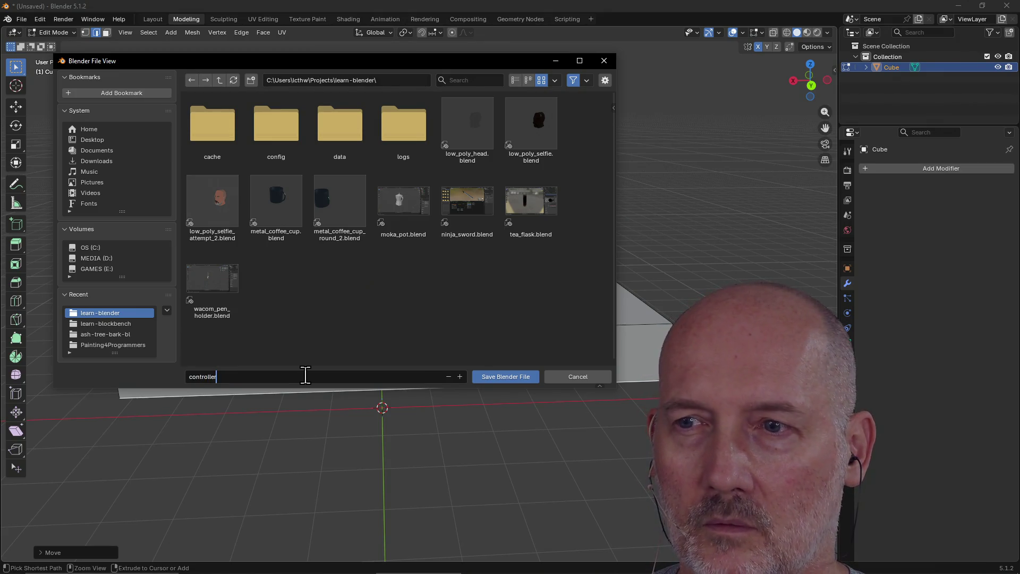
key(Return)
click(481, 377)
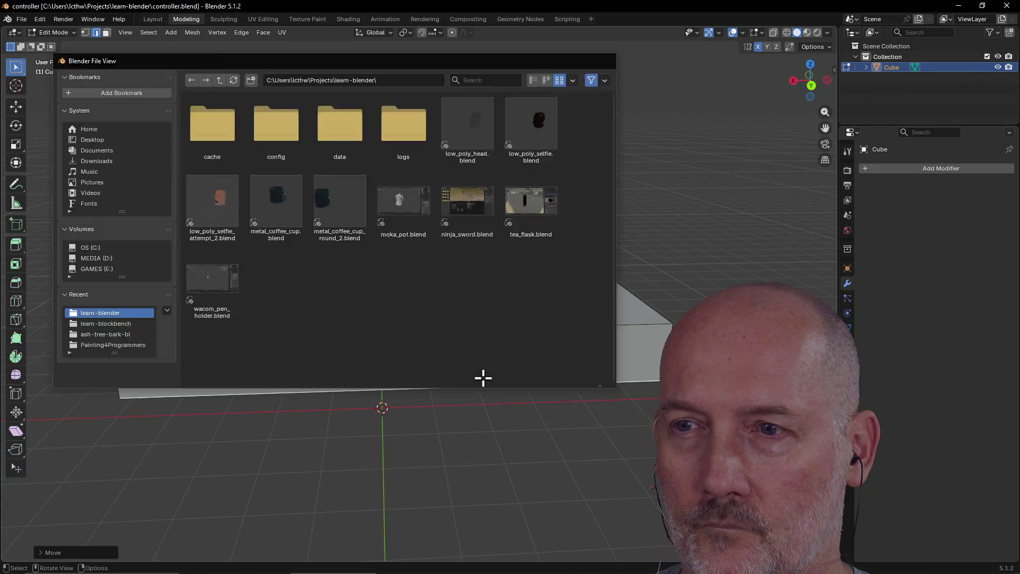
mouse_move(481, 378)
middle_down()
mouse_move(547, 348)
mouse_move(417, 359)
mouse_move(565, 360)
mouse_move(540, 391)
mouse_move(373, 336)
mouse_move(478, 391)
mouse_move(542, 401)
middle_up()
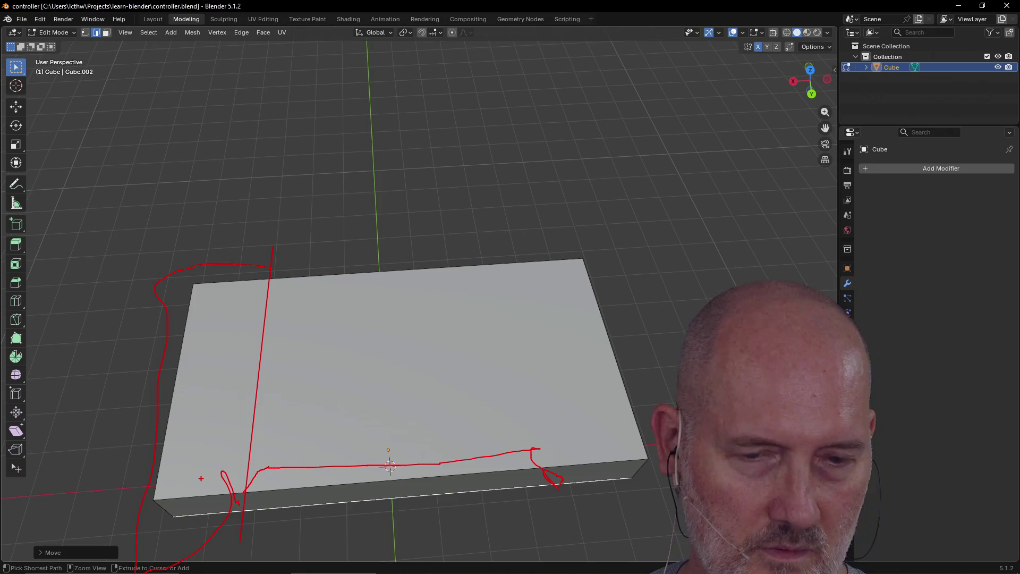
key(Escape)
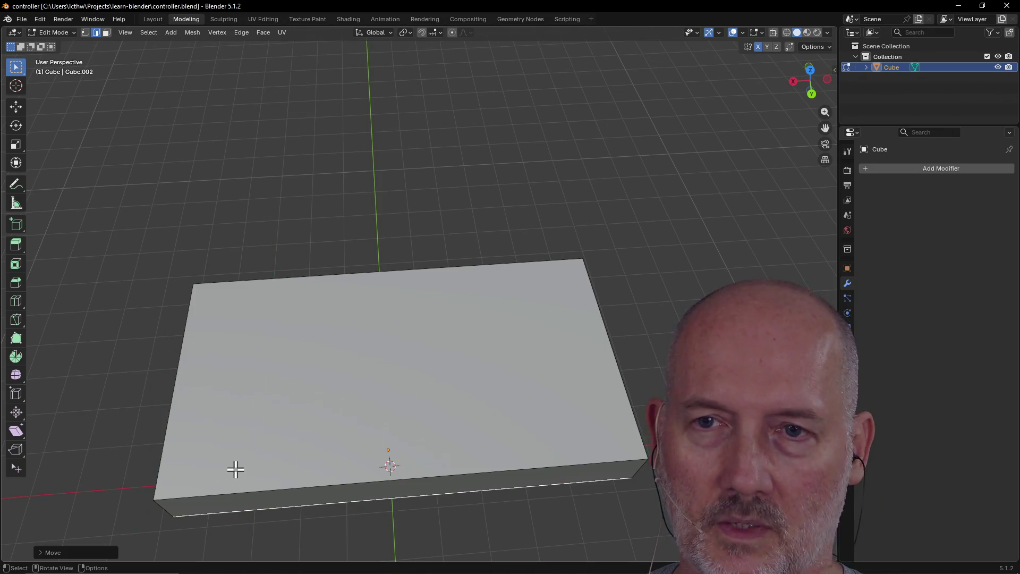
scroll(210, 447, up, 3)
scroll(209, 449, down, 6)
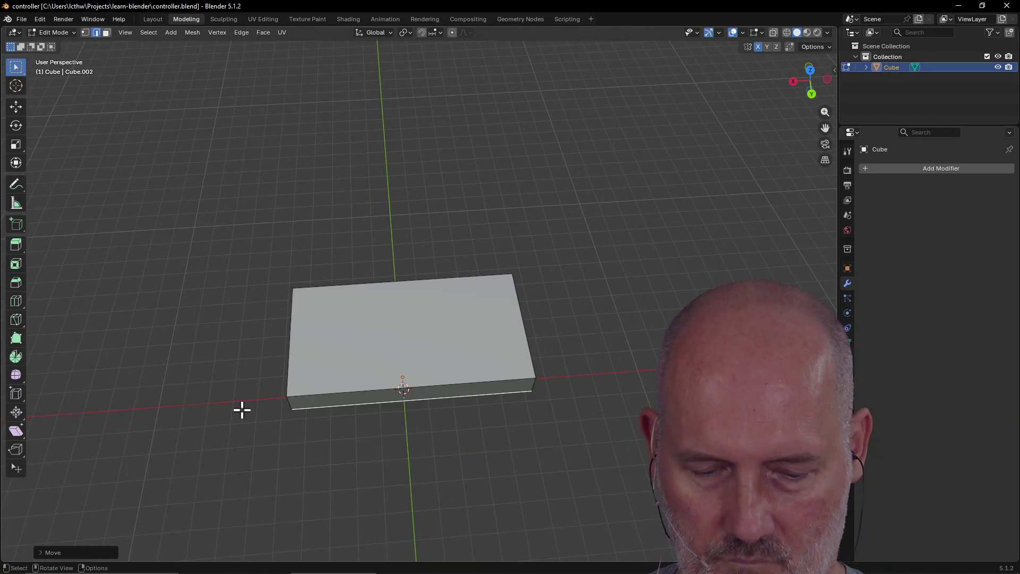
Select the top face, then the loop of faces running over the top and front of the box.
mouse_move(242, 410)
middle_down()
mouse_move(305, 360)
mouse_move(406, 359)
mouse_move(296, 370)
mouse_move(340, 344)
mouse_move(385, 337)
middle_up()
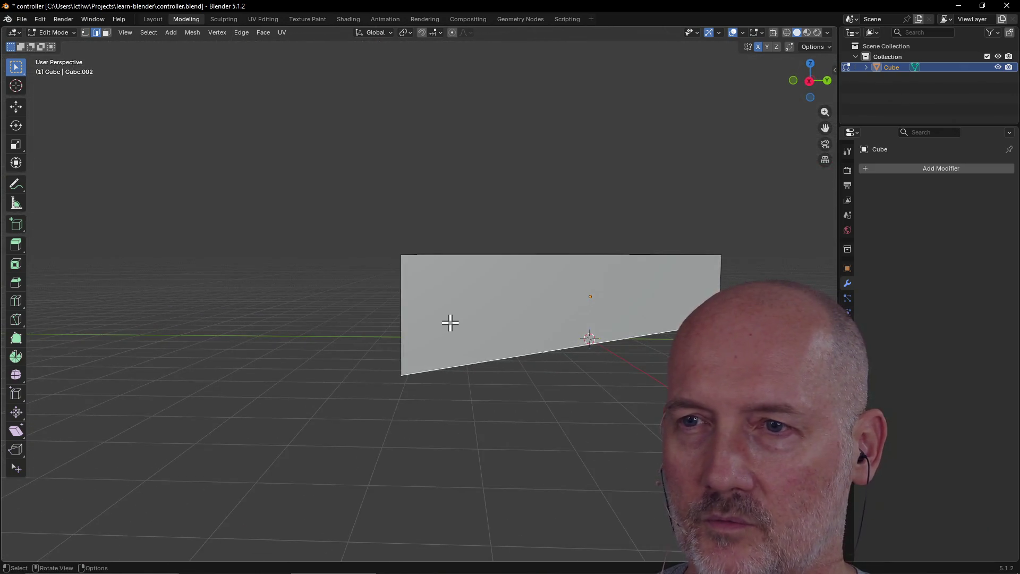
mouse_move(449, 321)
middle_down()
mouse_move(539, 365)
mouse_move(476, 344)
mouse_move(558, 369)
mouse_move(524, 375)
middle_up()
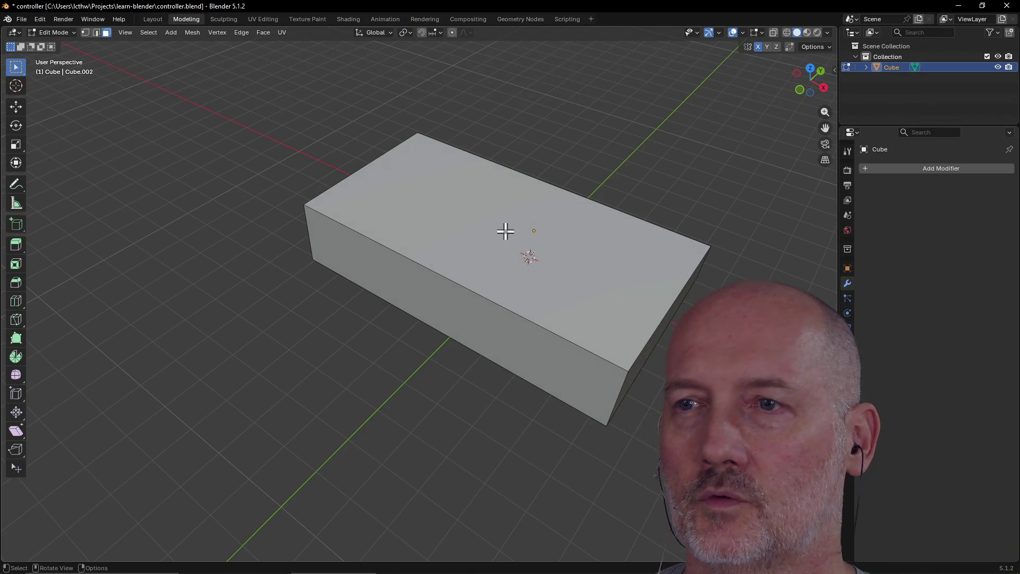
click(504, 229)
mouse_move(492, 221)
middle_down()
mouse_move(499, 260)
mouse_move(558, 240)
mouse_move(543, 205)
mouse_move(524, 273)
mouse_move(384, 234)
mouse_move(399, 192)
mouse_move(390, 217)
mouse_move(375, 186)
middle_up()
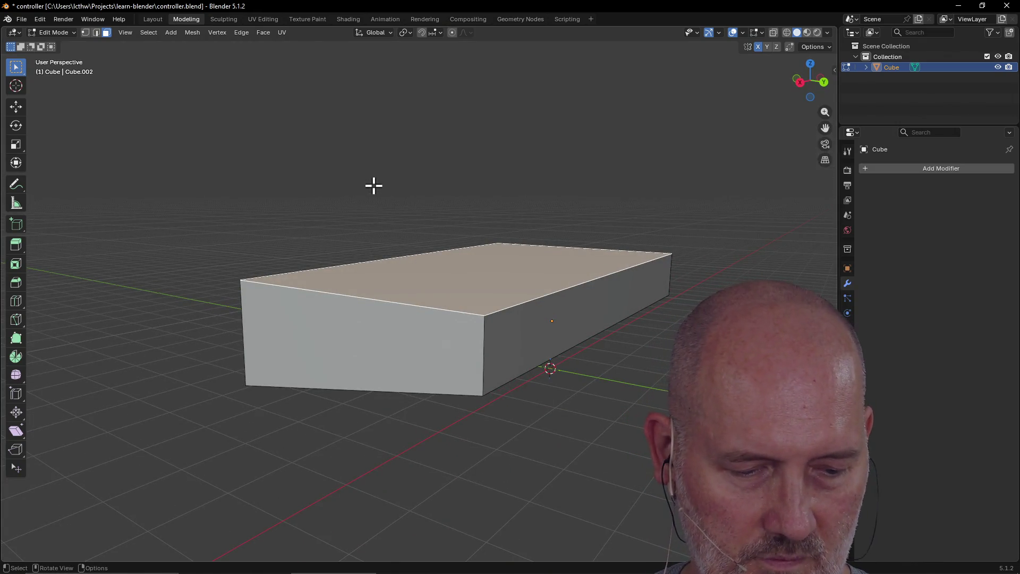
mouse_move(374, 185)
middle_down()
mouse_move(422, 152)
mouse_move(485, 218)
mouse_move(493, 200)
mouse_move(494, 230)
mouse_move(506, 237)
mouse_move(519, 196)
mouse_move(534, 220)
mouse_move(354, 197)
mouse_move(435, 198)
mouse_move(478, 173)
mouse_move(500, 233)
mouse_move(515, 198)
mouse_move(525, 234)
middle_up()
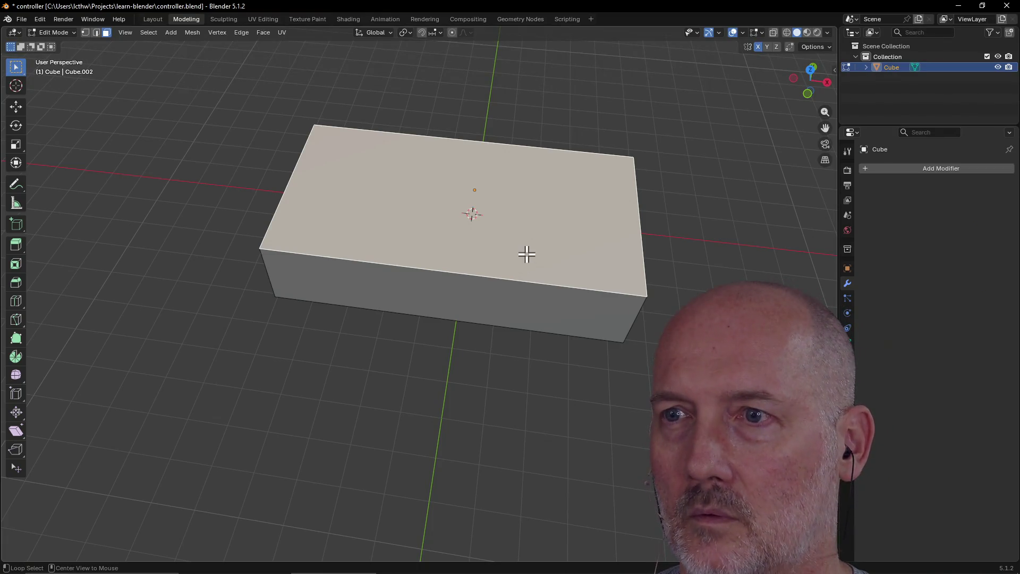
alt+click(514, 283)
mouse_move(513, 287)
middle_down()
mouse_move(529, 143)
mouse_move(526, 294)
mouse_move(499, 273)
middle_up()
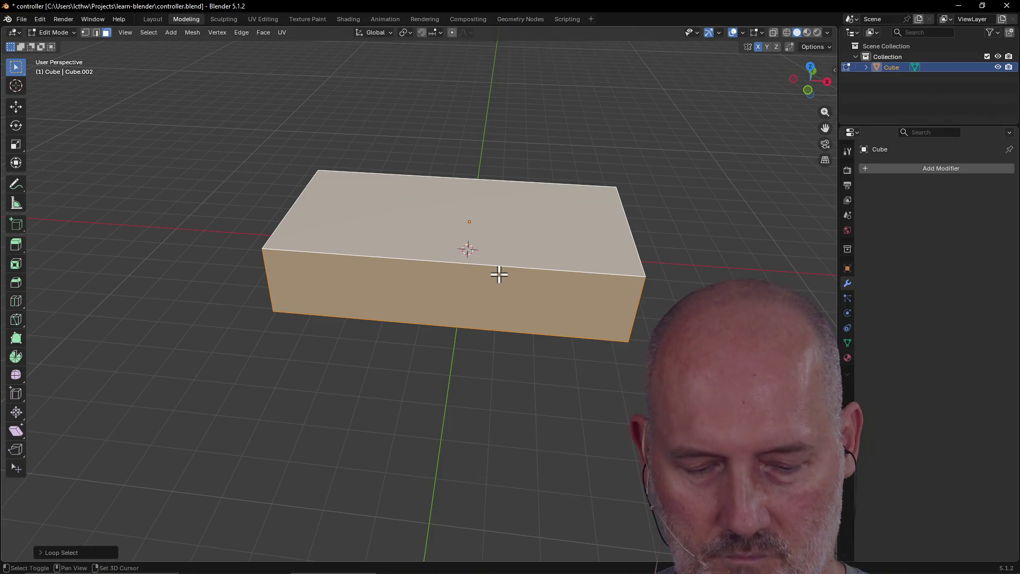
key(ctrl+r)
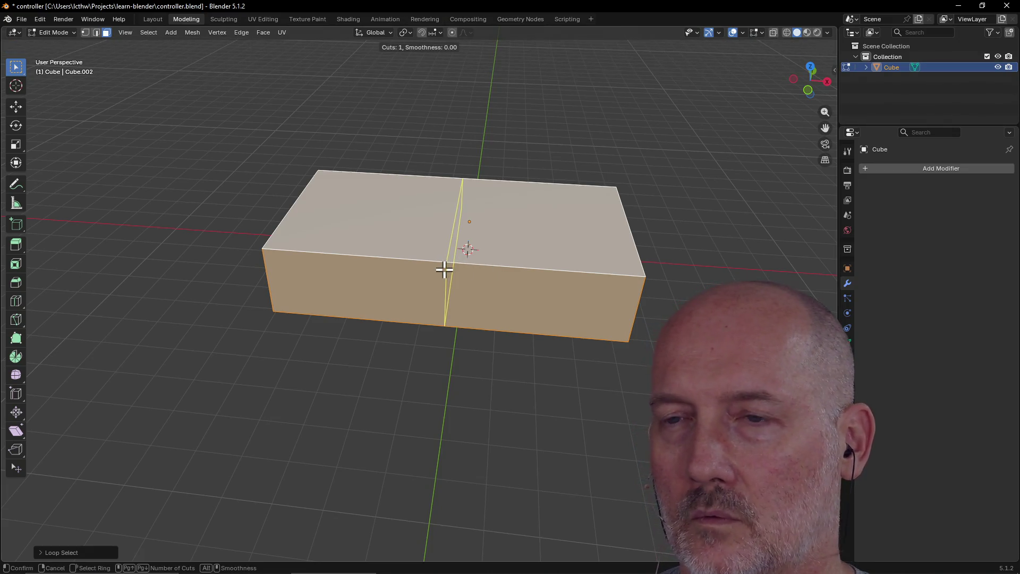
scroll(446, 269, up, 1)
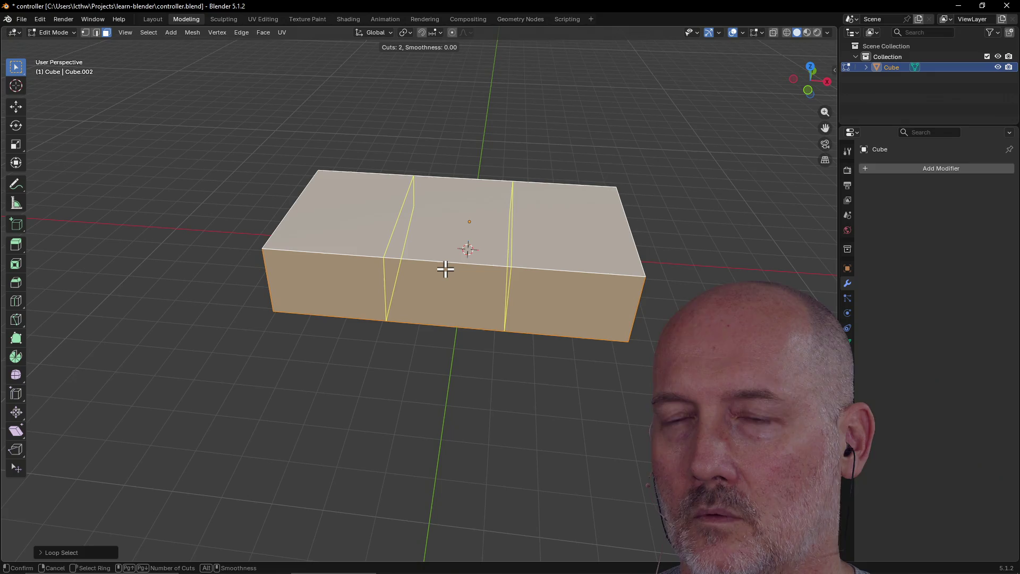
click(445, 269)
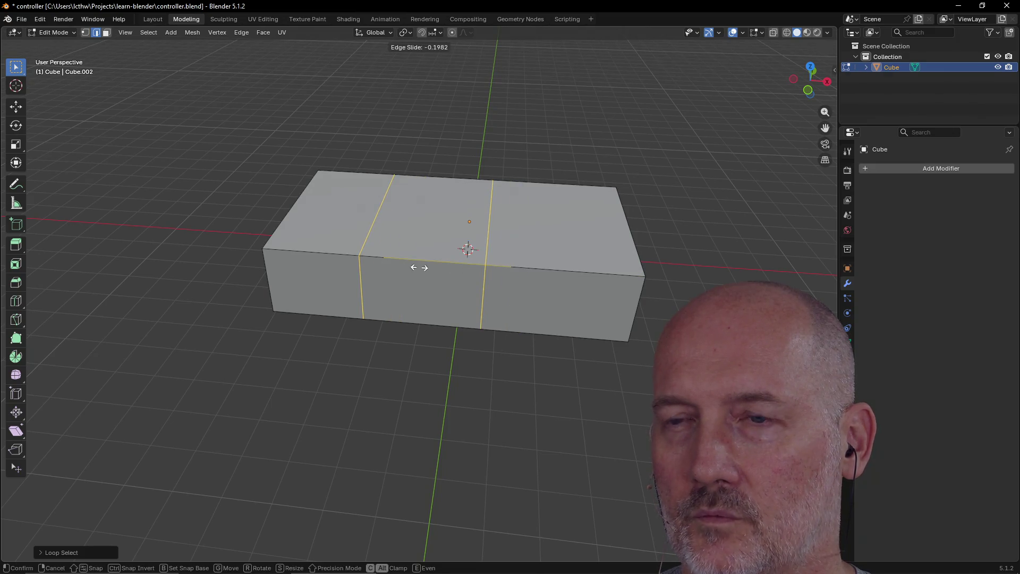
click(407, 266)
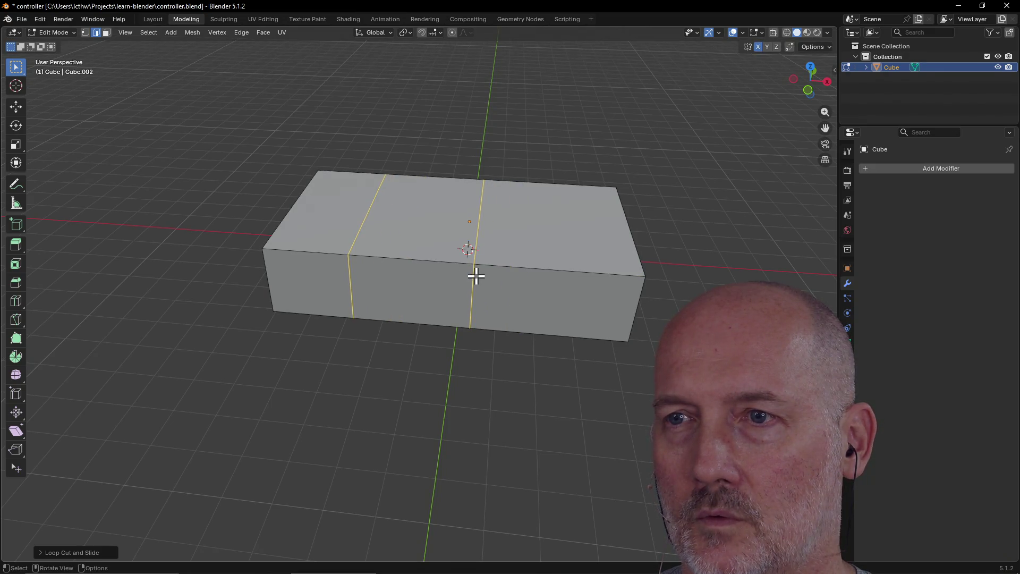
click(472, 275)
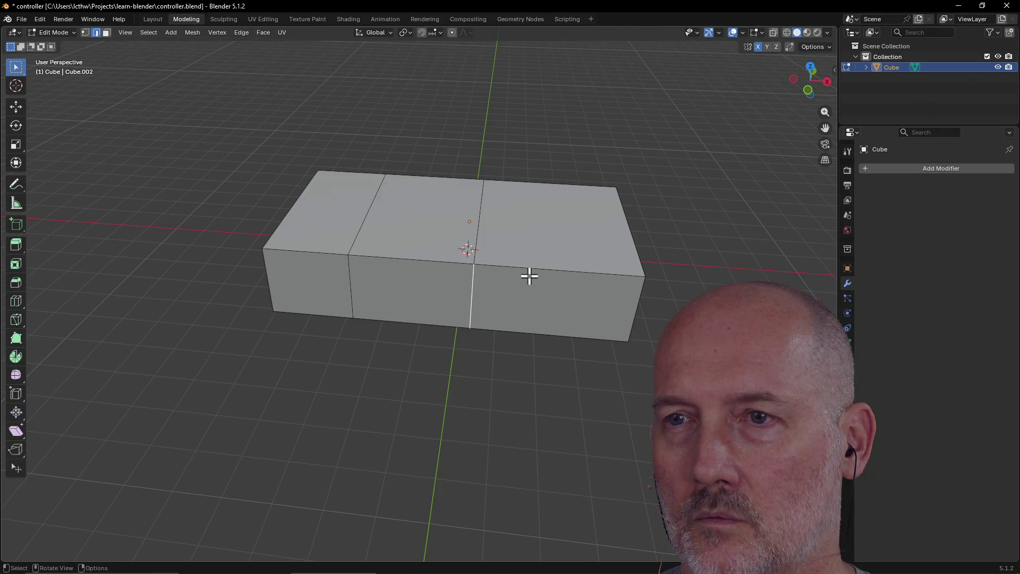
key(ctrl+z)
key(ctrl+z)
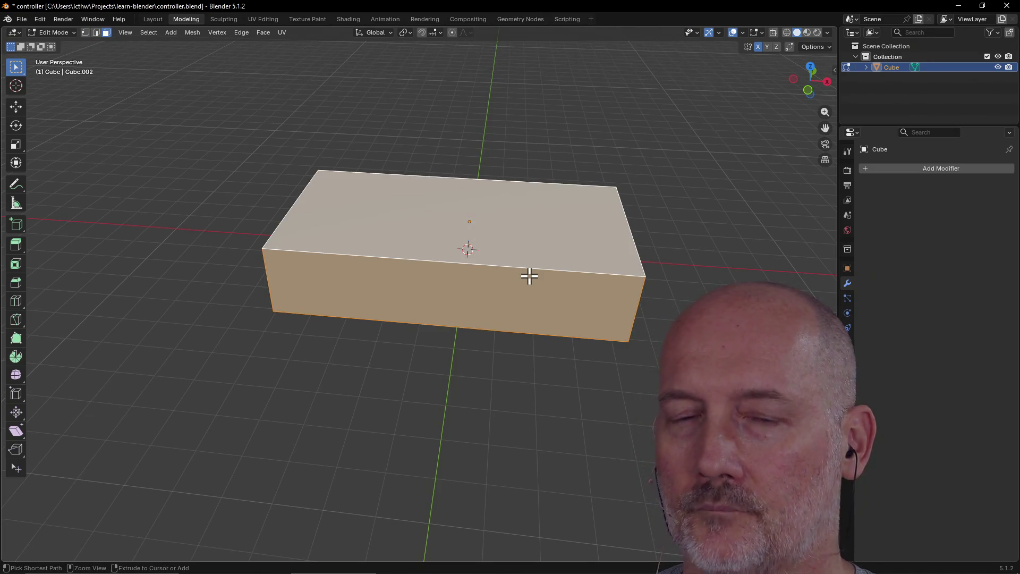
scroll(231, 442, down, 1)
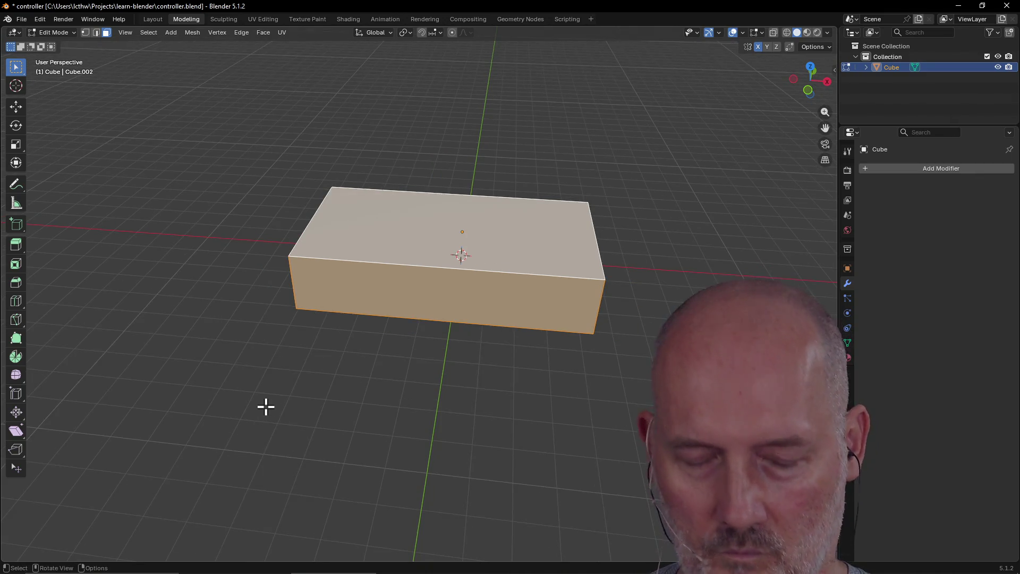
Add a centred loop cut across the box.
key(ctrl+r)
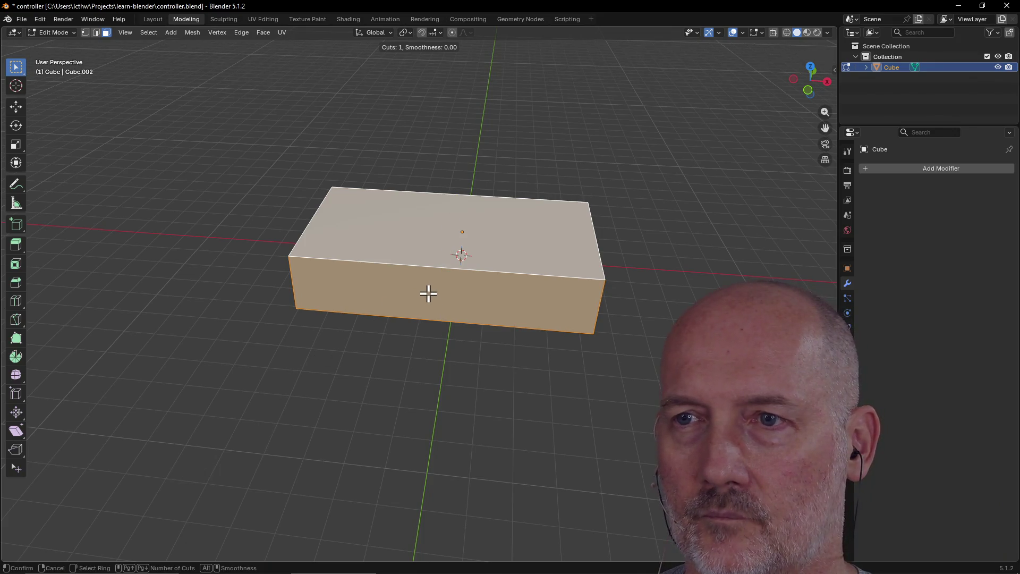
click(445, 275)
right_click(446, 276)
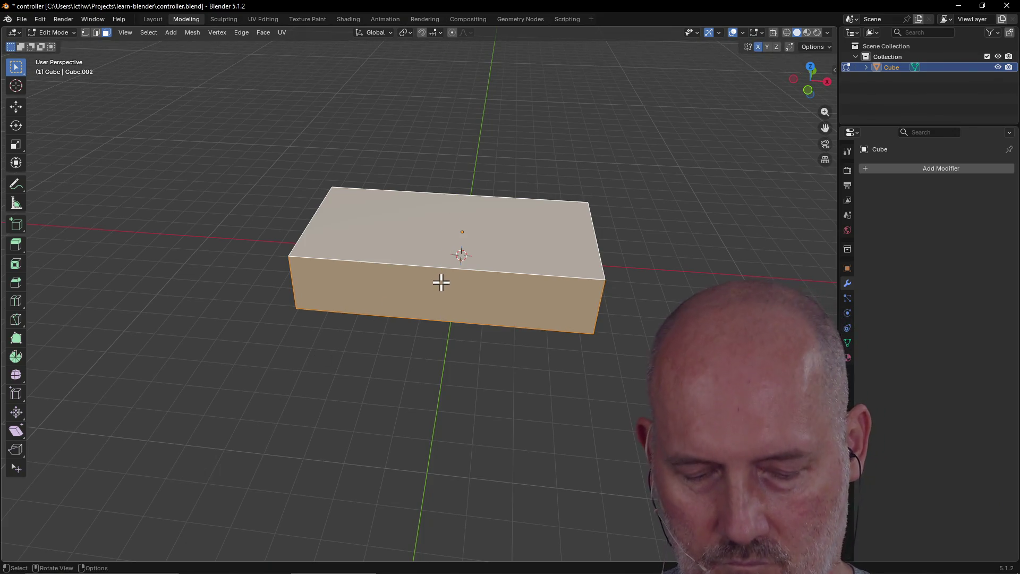
Add another loop cut and slide it toward one end to mark off a short section.
key(ctrl+r)
click(454, 277)
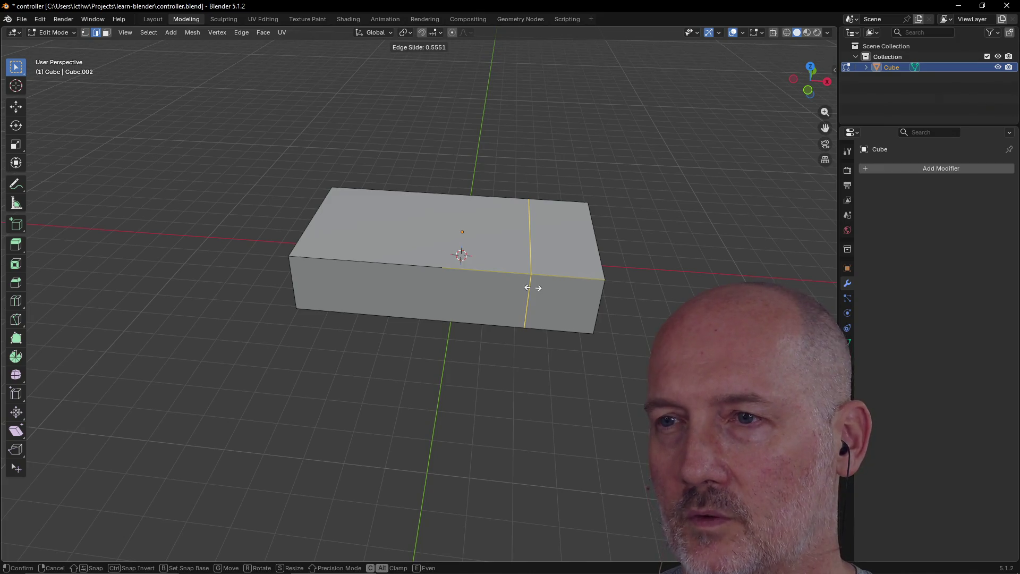
click(538, 287)
mouse_move(537, 285)
middle_down()
mouse_move(423, 340)
mouse_move(438, 340)
mouse_move(447, 302)
mouse_move(413, 338)
mouse_move(378, 269)
mouse_move(351, 269)
mouse_move(421, 337)
mouse_move(399, 292)
mouse_move(305, 273)
mouse_move(241, 304)
mouse_move(278, 337)
mouse_move(293, 313)
middle_up()
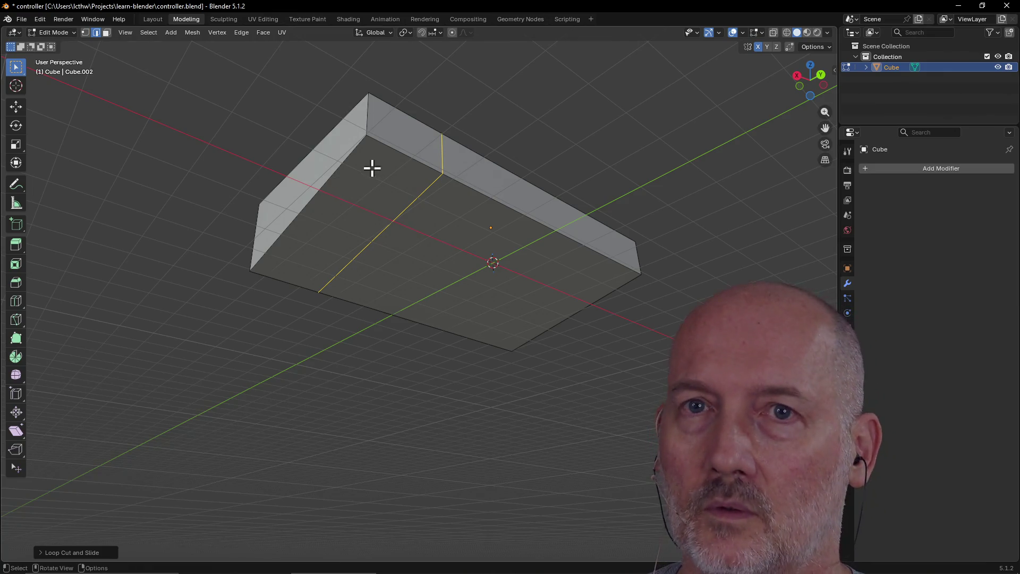
scroll(371, 166, down, 1)
Move the end section's bottom edge vertically to slope its underside into an angled wing.
click(107, 32)
click(374, 204)
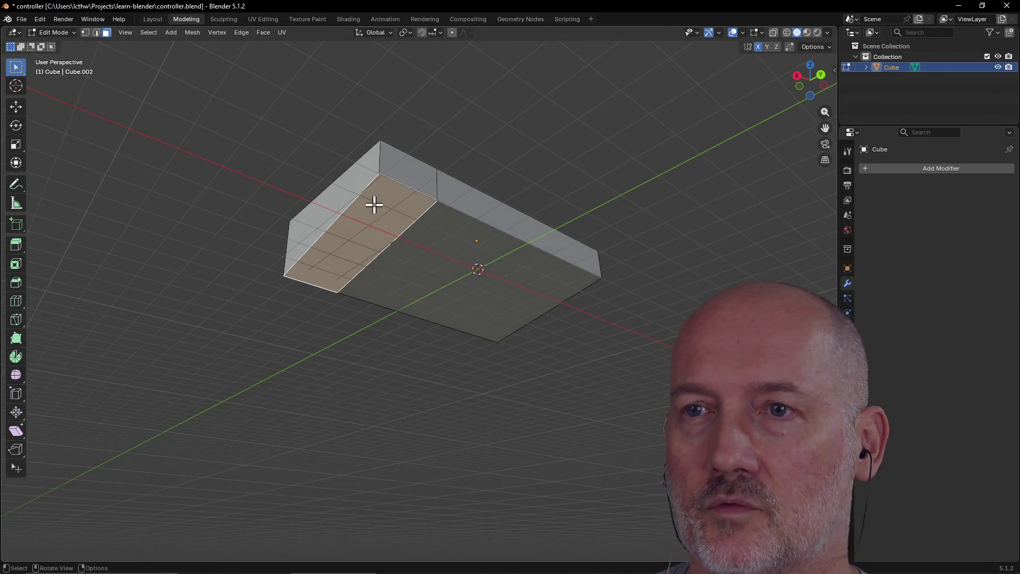
mouse_move(375, 205)
middle_down()
mouse_move(413, 211)
mouse_move(364, 237)
middle_up()
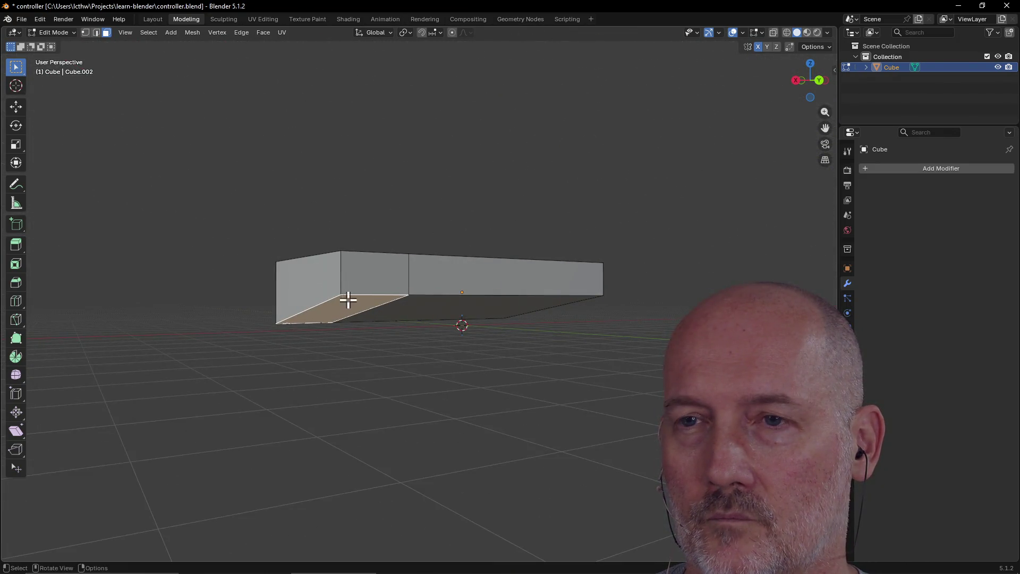
middle_drag(311, 298, 436, 303)
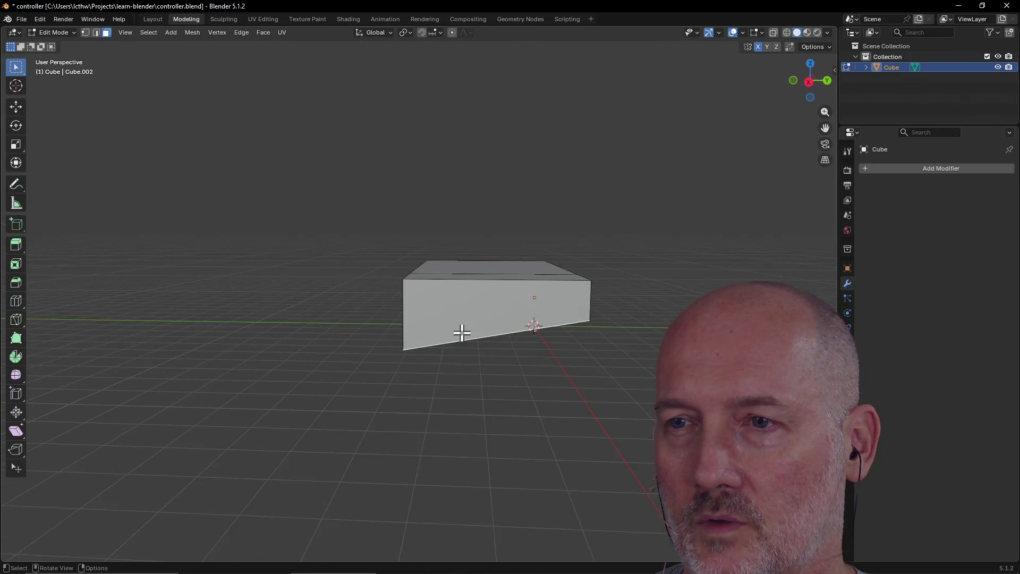
click(95, 33)
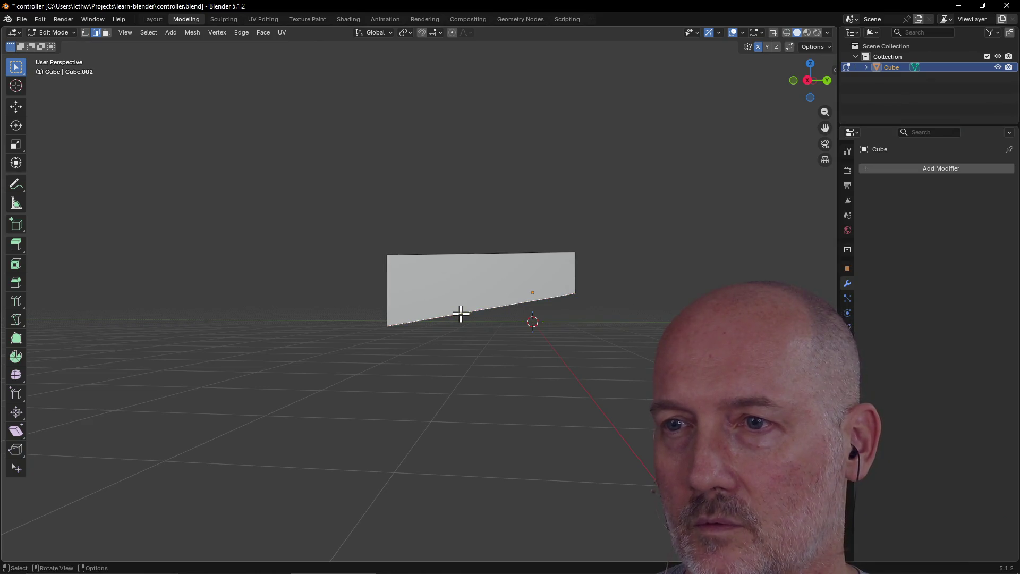
middle_drag(461, 314, 469, 317)
key(g)
key(z)
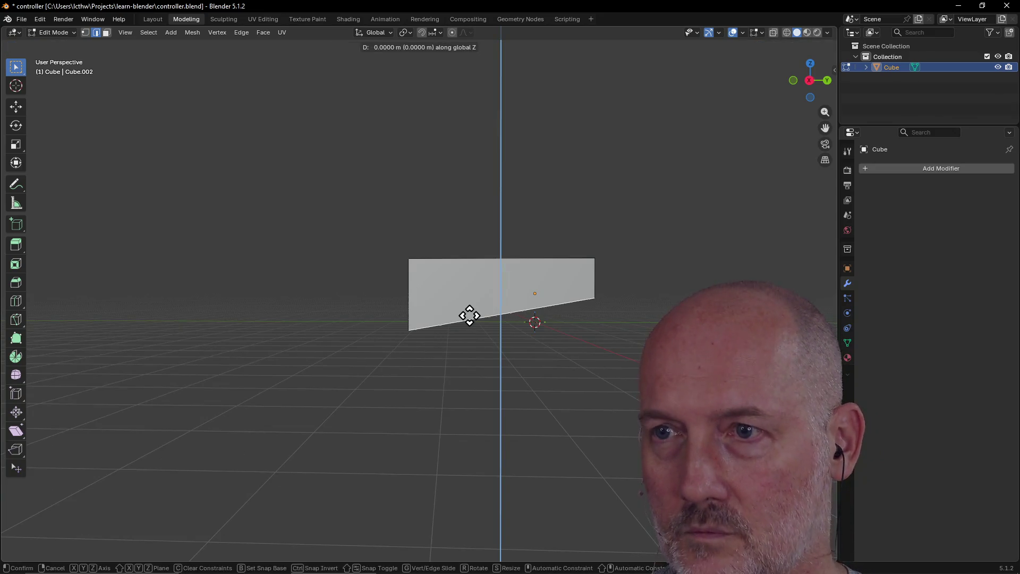
click(469, 338)
Select the whole mesh and then deselect everything in face select mode.
mouse_move(465, 337)
middle_down()
mouse_move(371, 344)
mouse_move(412, 356)
mouse_move(511, 346)
mouse_move(484, 387)
mouse_move(358, 332)
mouse_move(383, 348)
mouse_move(364, 352)
mouse_move(380, 327)
mouse_move(390, 342)
mouse_move(444, 347)
mouse_move(383, 346)
middle_up()
click(382, 345)
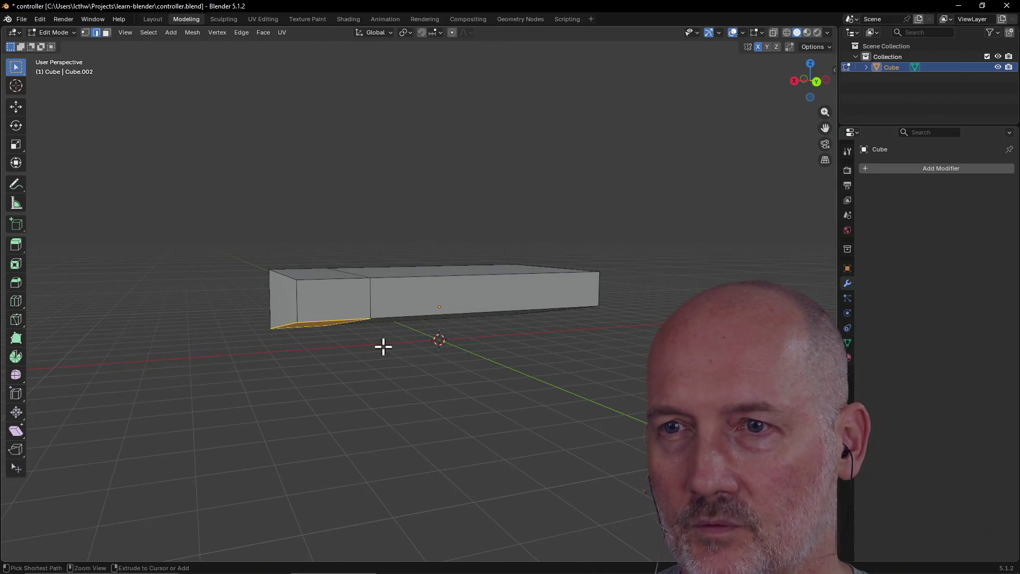
key(3)
key(a)
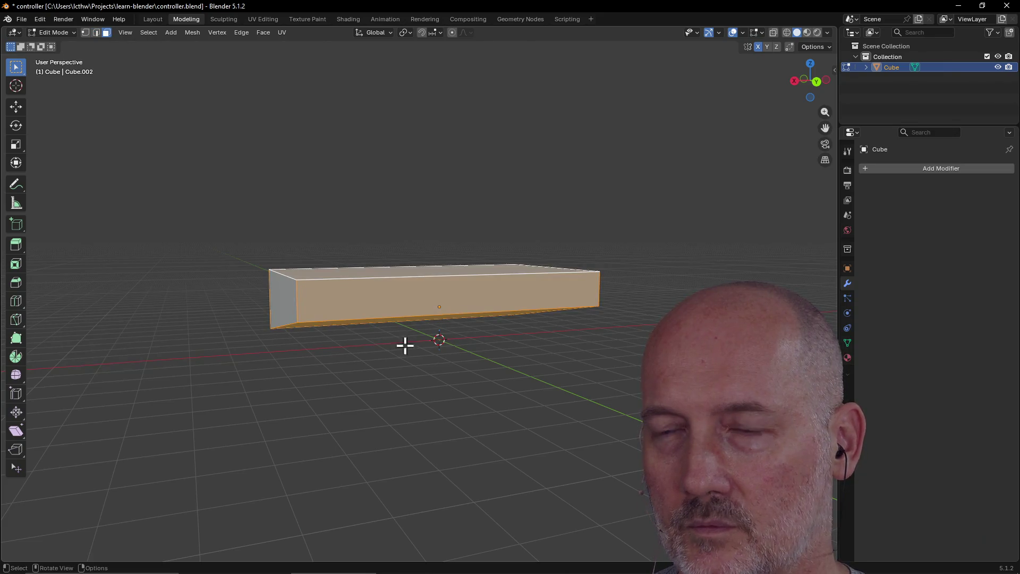
key(alt+a)
mouse_move(435, 338)
middle_down()
mouse_move(457, 346)
mouse_move(414, 380)
middle_up()
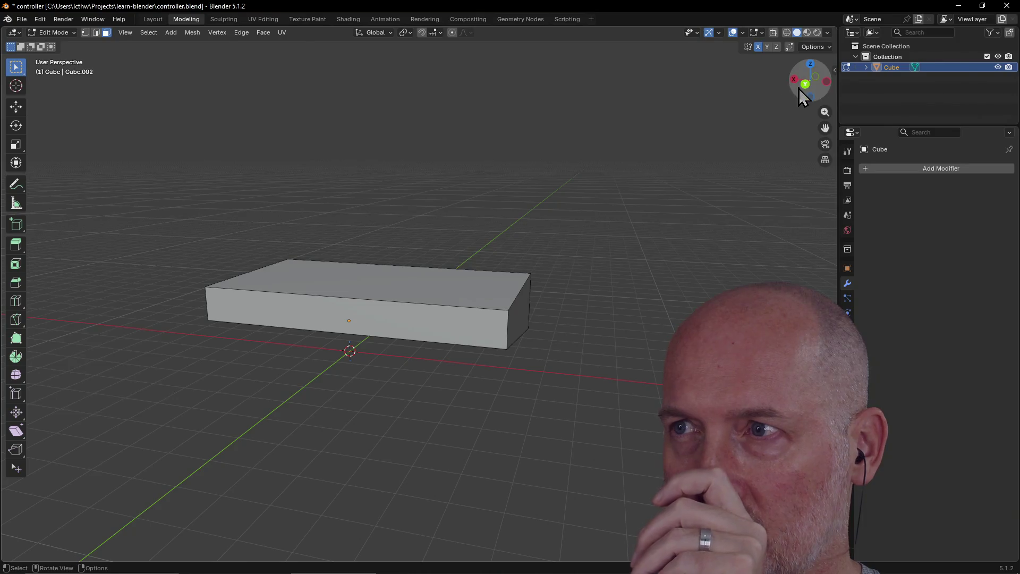
Enable Y-axis mesh mirroring alongside X for edits to the box.
click(766, 46)
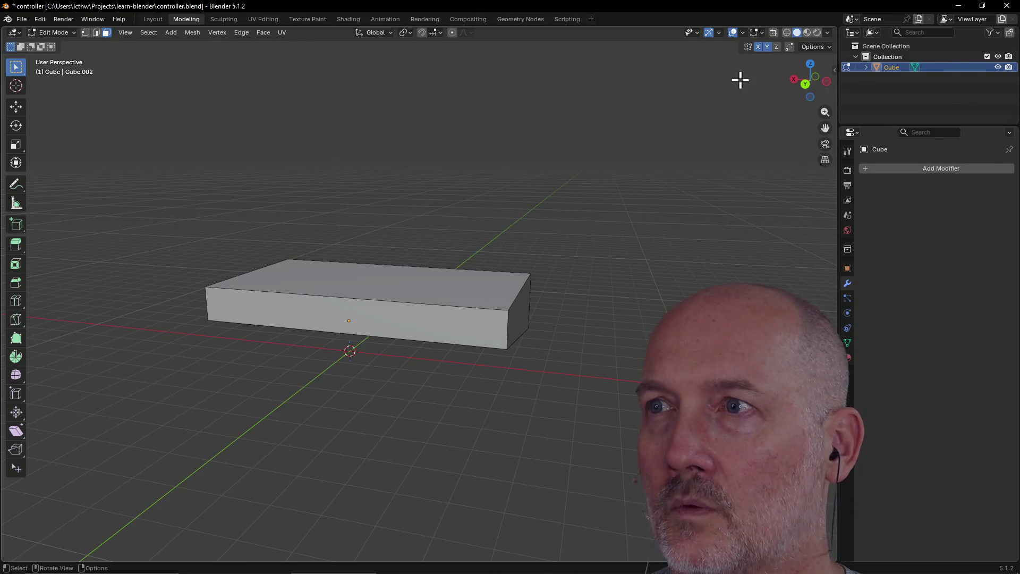
middle_drag(550, 156, 547, 171)
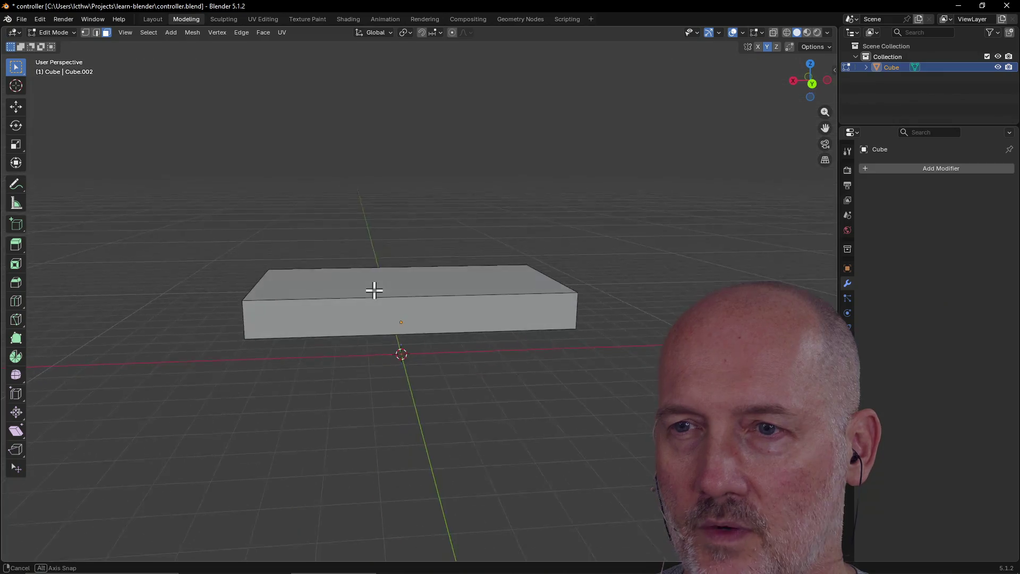
middle_drag(374, 289, 373, 329)
mouse_move(317, 348)
middle_down()
mouse_move(299, 351)
mouse_move(353, 349)
middle_up()
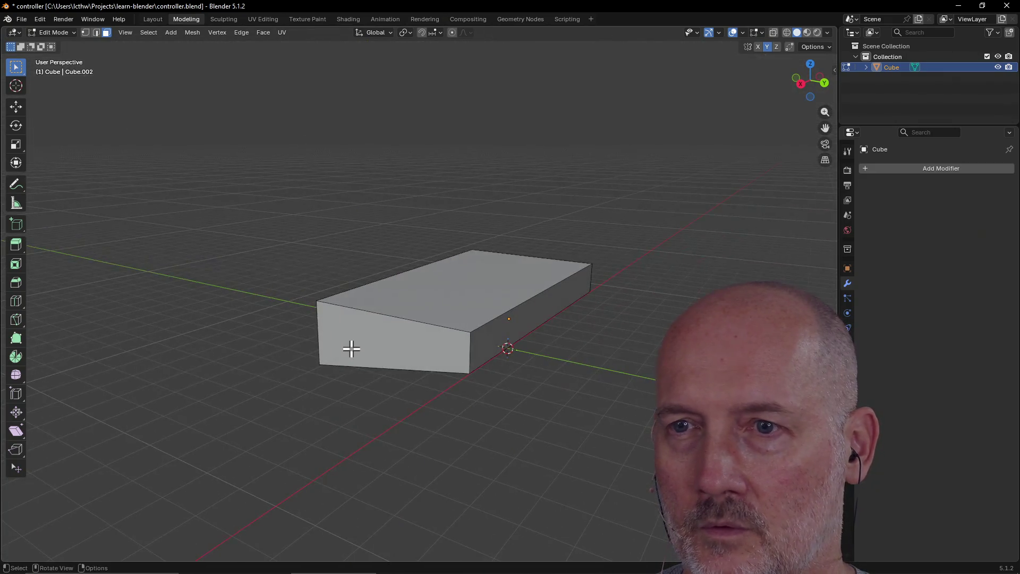
Select the front and top faces, then the ring of faces around the box.
click(353, 347)
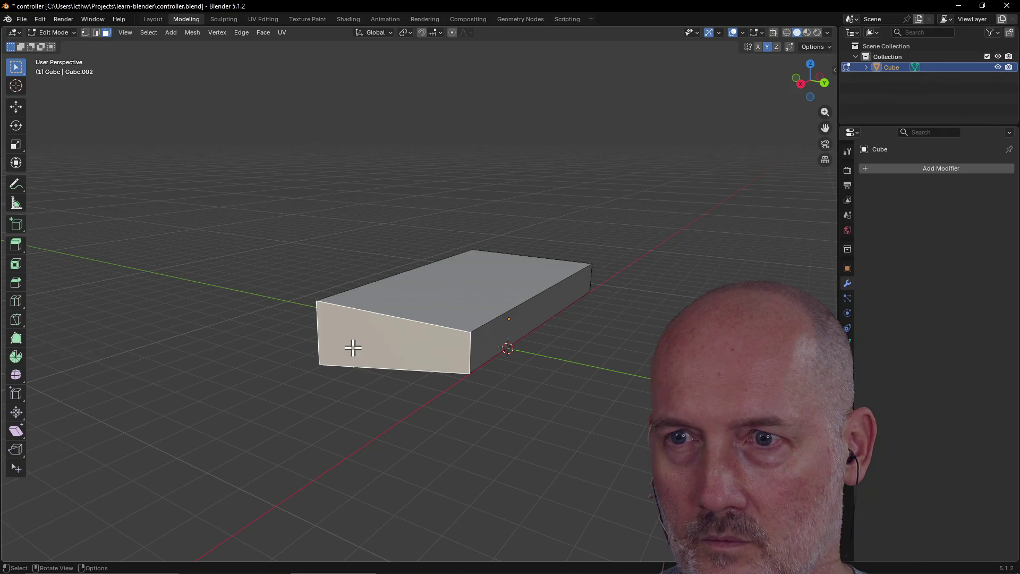
click(354, 369)
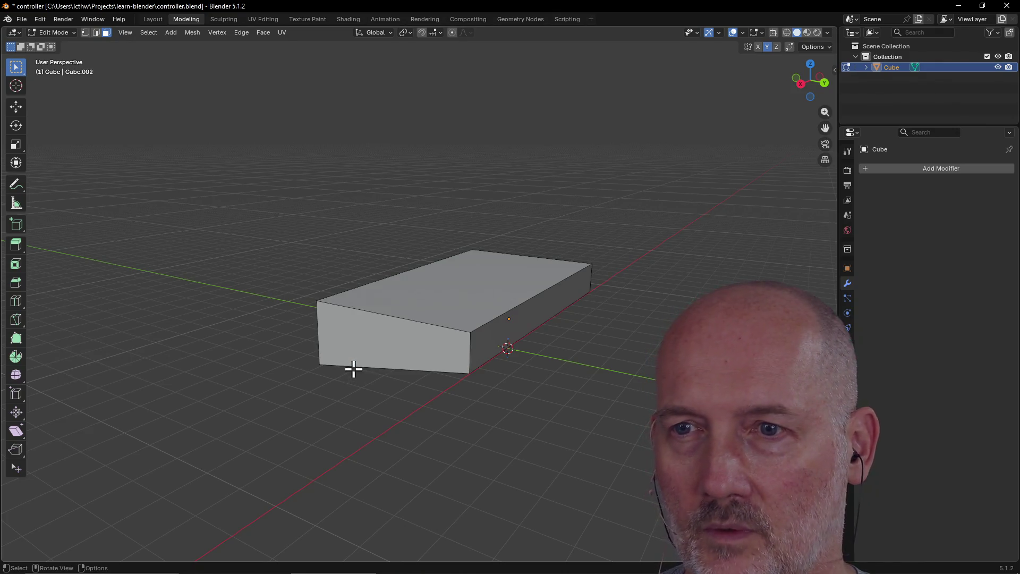
click(354, 366)
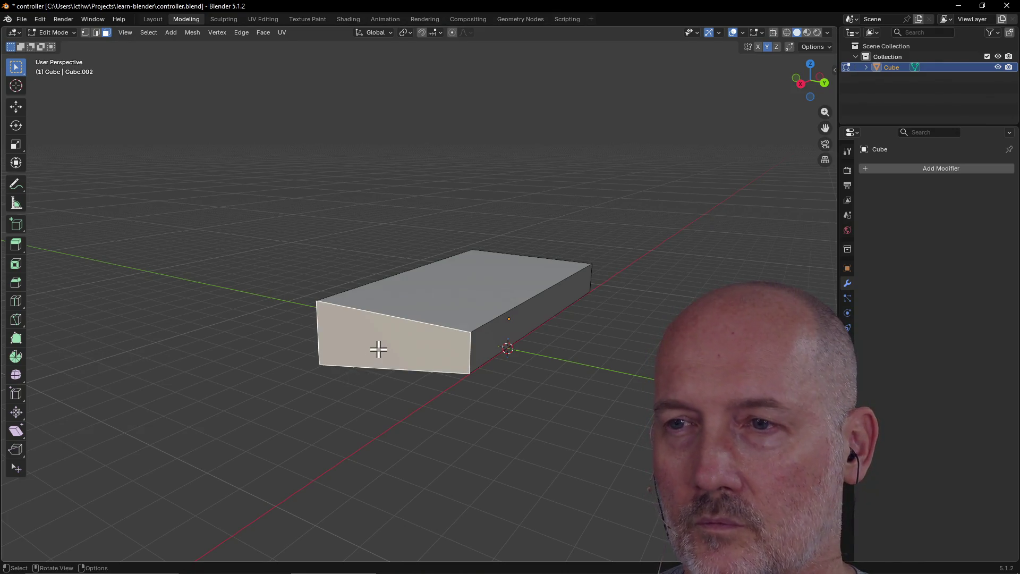
mouse_move(378, 349)
middle_down()
mouse_move(332, 346)
mouse_move(322, 362)
middle_up()
click(352, 330)
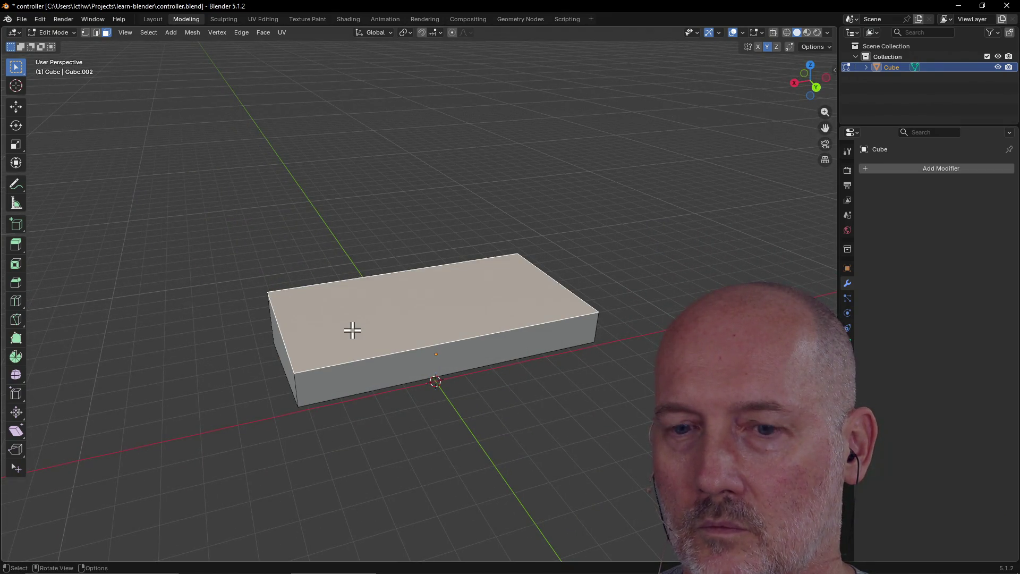
alt+click(360, 380)
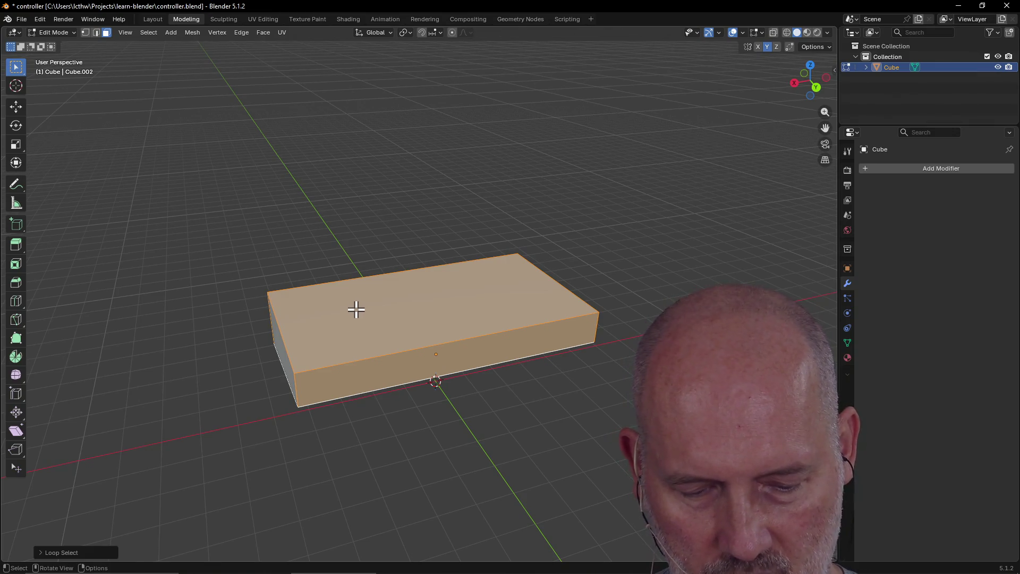
Cancel a stray loop cut and reselect the ring of faces around the slab.
key(ctrl+r)
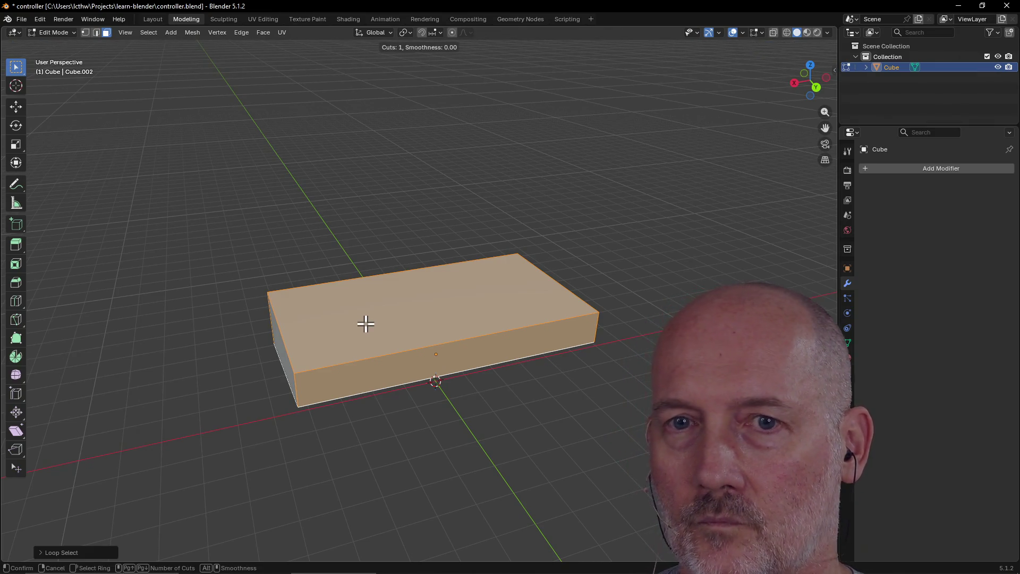
key(Escape)
click(366, 365)
middle_drag(366, 366, 360, 352)
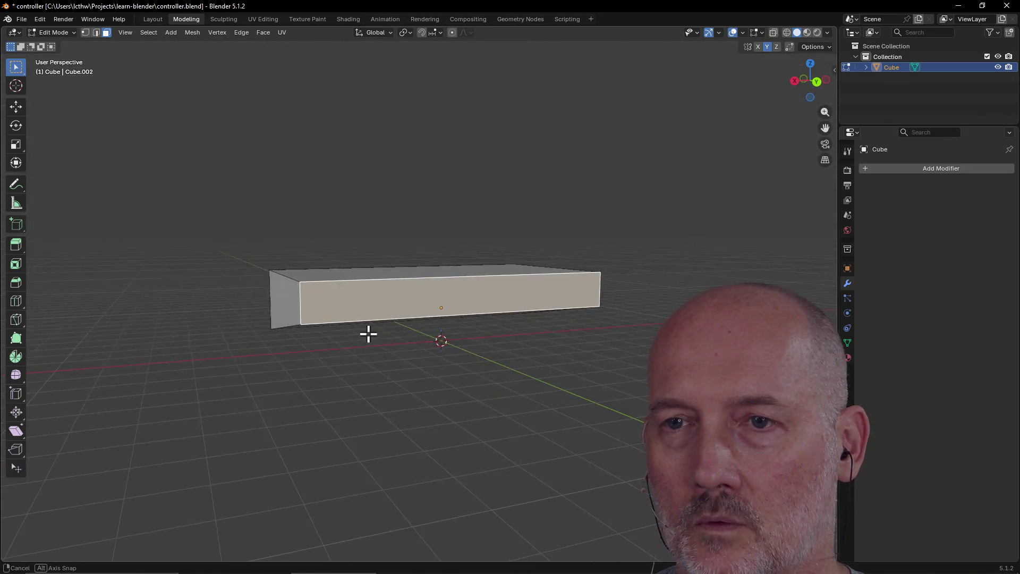
shift+click(362, 367)
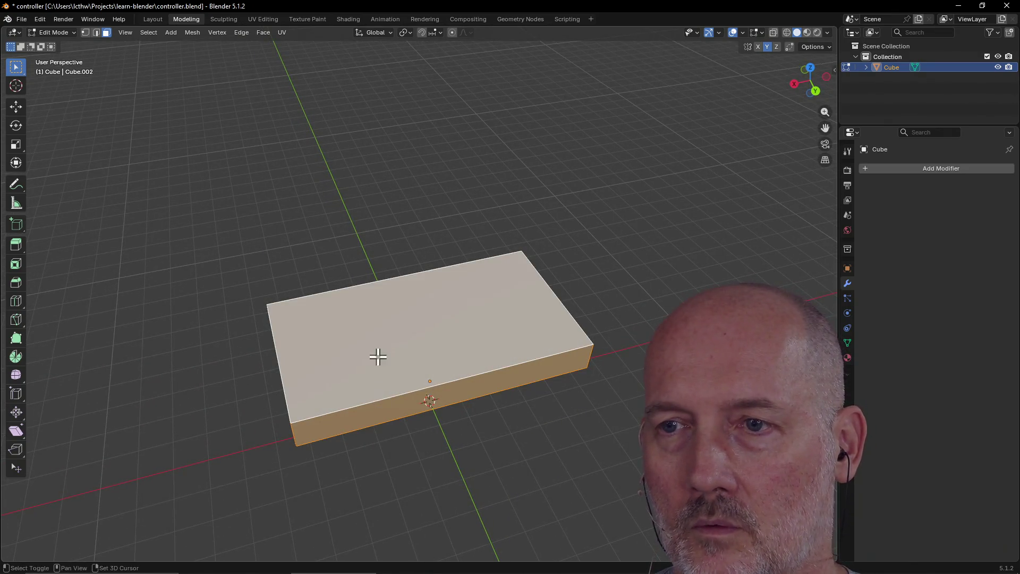
middle_drag(380, 428, 371, 307)
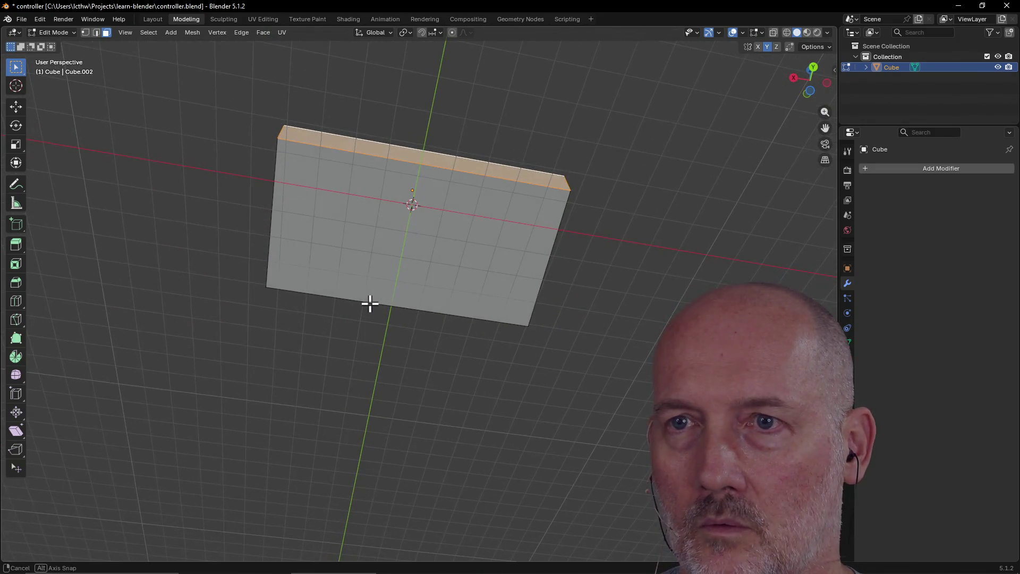
alt+click(366, 259)
mouse_move(366, 259)
middle_down()
mouse_move(432, 349)
mouse_move(324, 401)
mouse_move(369, 359)
mouse_move(363, 368)
middle_up()
Add an edge loop across the slab and slide it toward one end for the grip section.
key(ctrl+r)
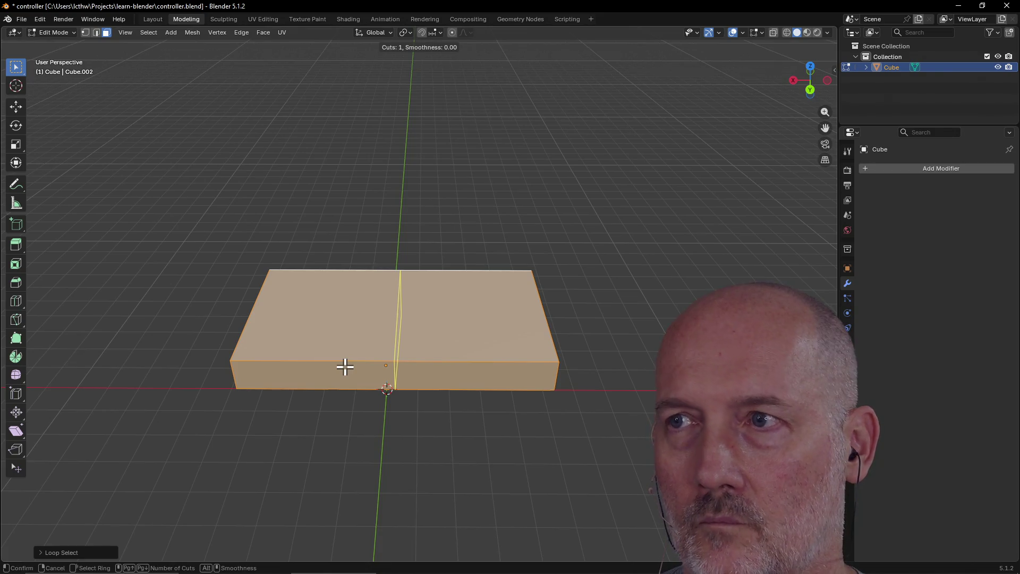
click(386, 347)
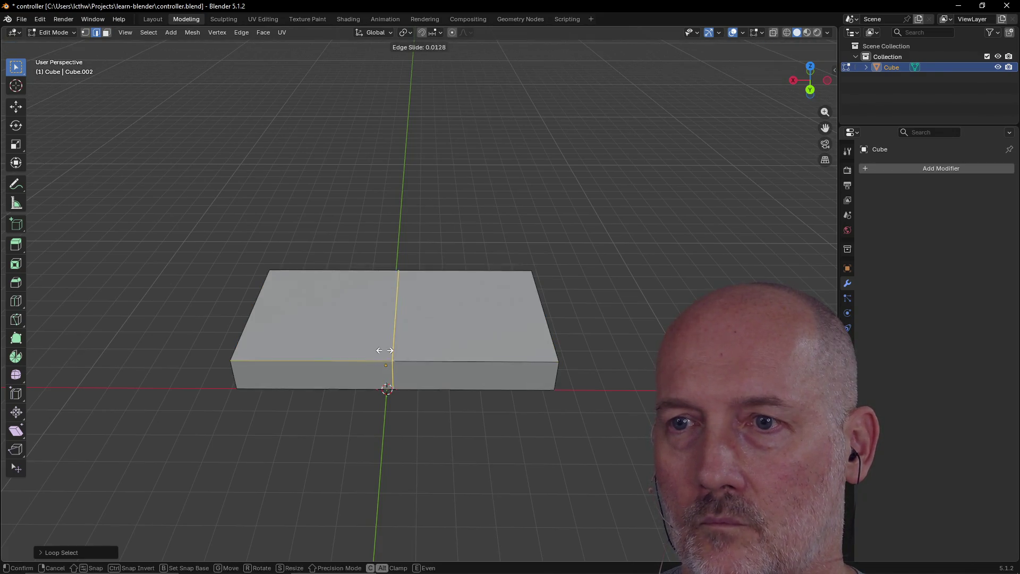
click(302, 346)
mouse_move(278, 394)
middle_down()
mouse_move(267, 391)
mouse_move(347, 336)
middle_up()
Lower the end section along the Z axis so it hangs below the body as a handle grip.
click(350, 319)
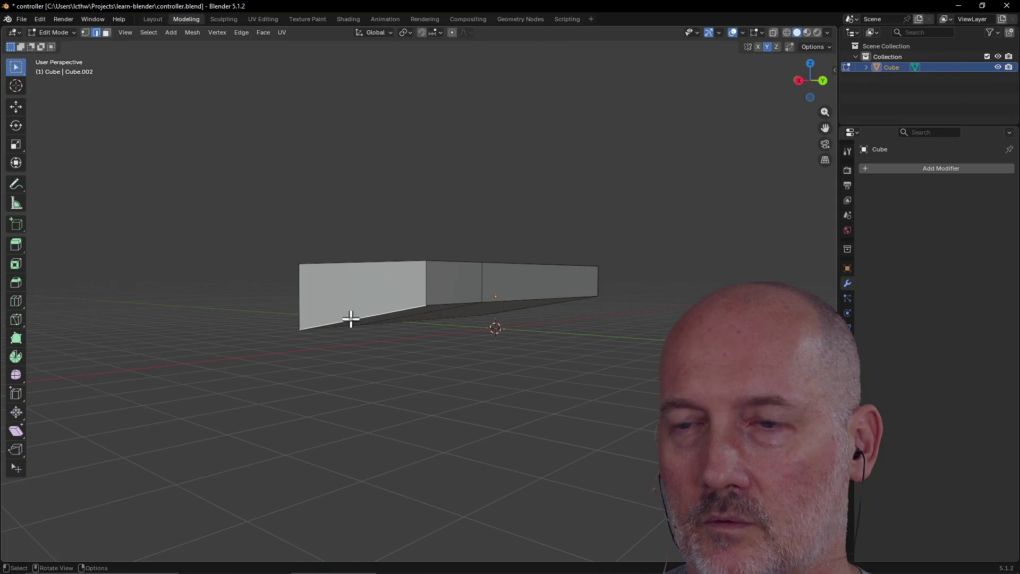
middle_drag(351, 319, 335, 323)
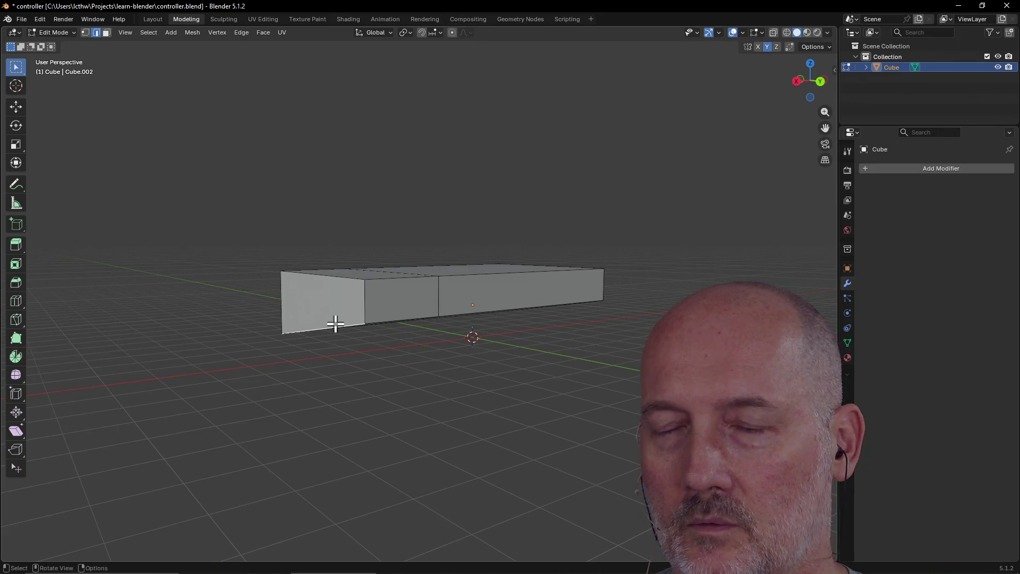
key(g)
key(z)
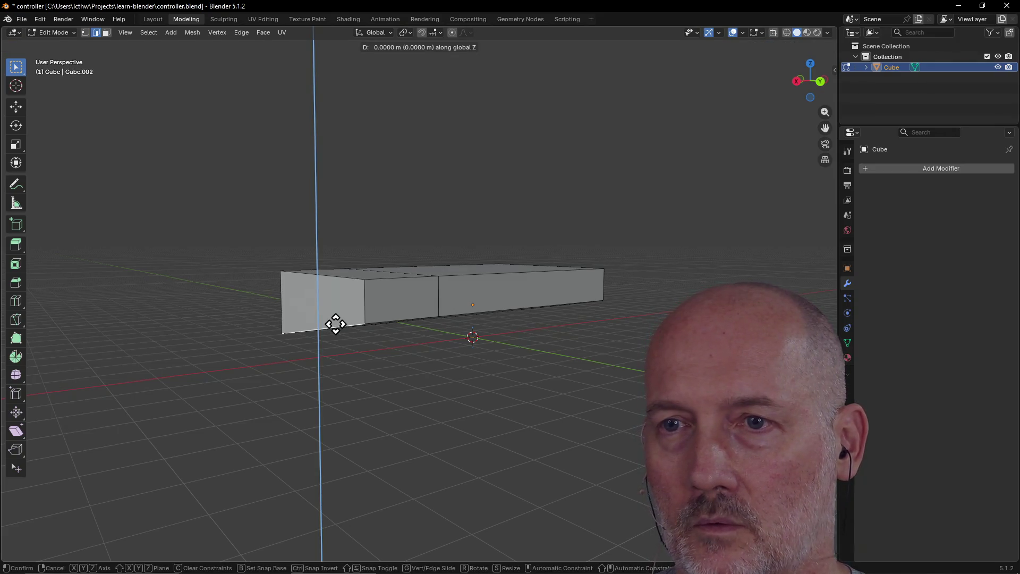
click(335, 361)
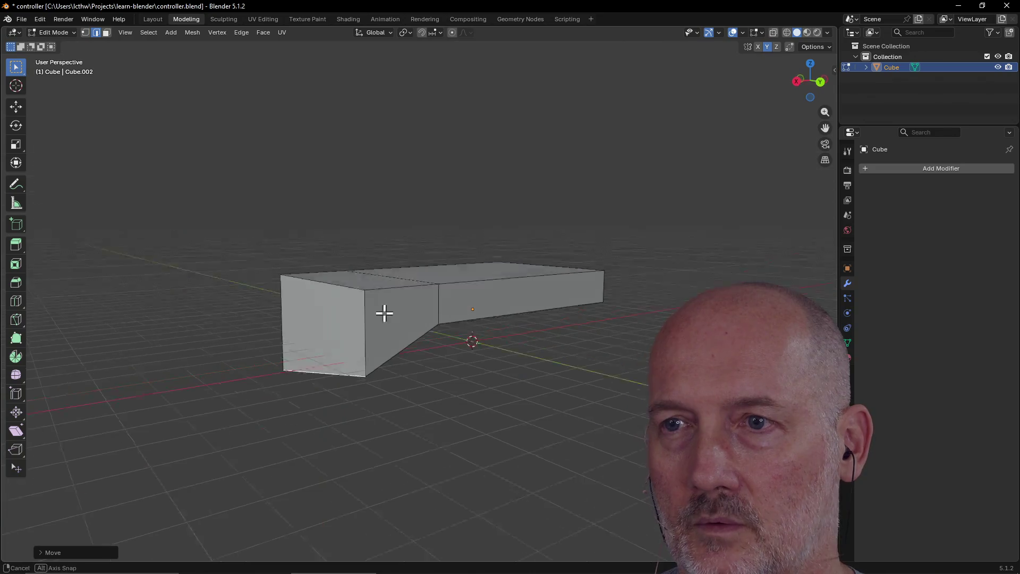
mouse_move(382, 311)
middle_down()
mouse_move(328, 287)
mouse_move(323, 306)
middle_up()
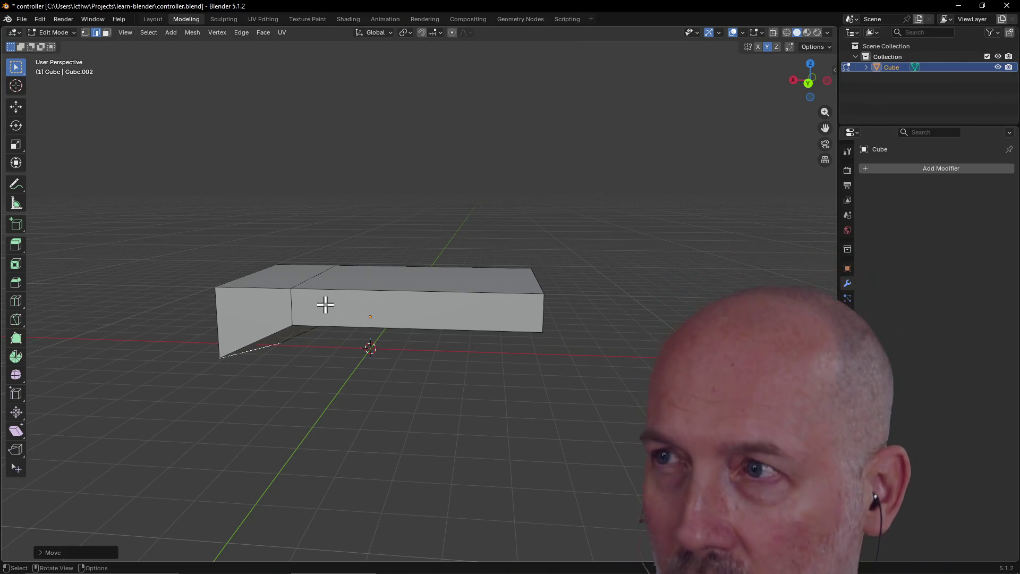
mouse_move(326, 304)
middle_down()
mouse_move(369, 297)
mouse_move(349, 284)
mouse_move(334, 322)
mouse_move(265, 290)
mouse_move(330, 360)
mouse_move(338, 282)
mouse_move(336, 302)
mouse_move(252, 323)
mouse_move(360, 234)
mouse_move(359, 204)
mouse_move(314, 319)
mouse_move(321, 340)
mouse_move(344, 304)
middle_up()
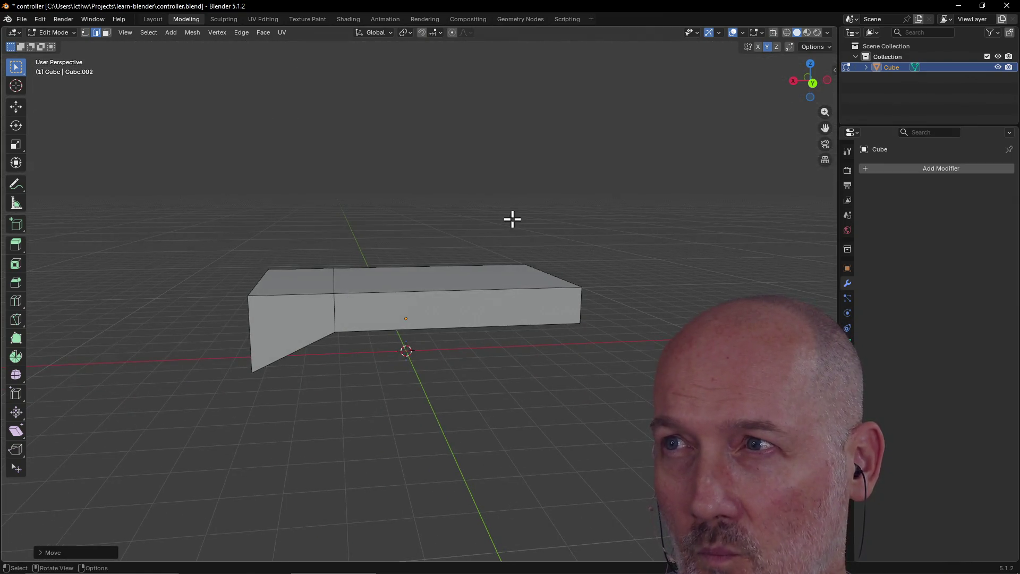
Turn on X-axis mesh mirroring in the viewport header.
click(758, 48)
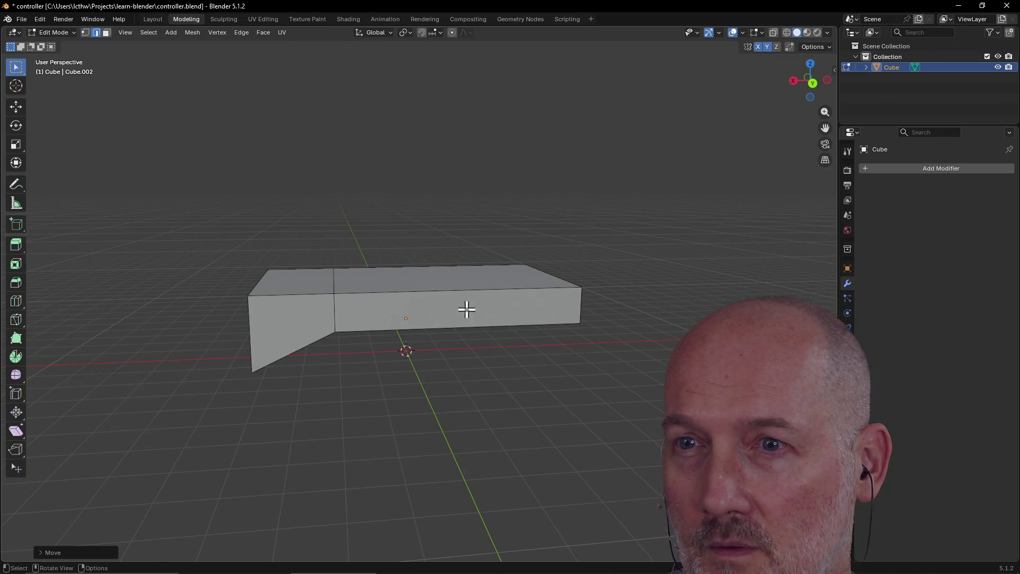
Undo the slanted wing and add a trial loop cut slid across the flat box.
key(ctrl+z)
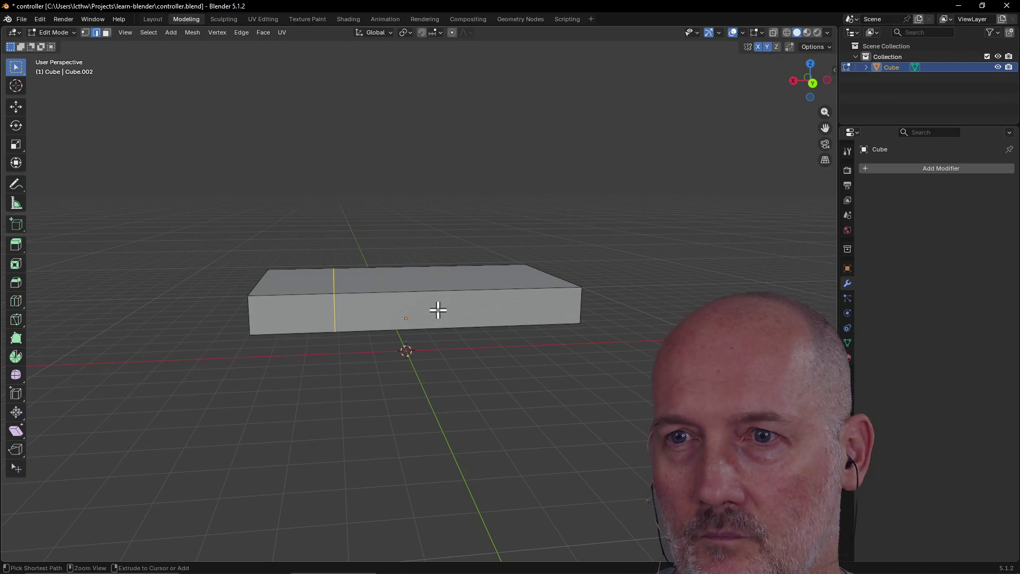
key(ctrl+z)
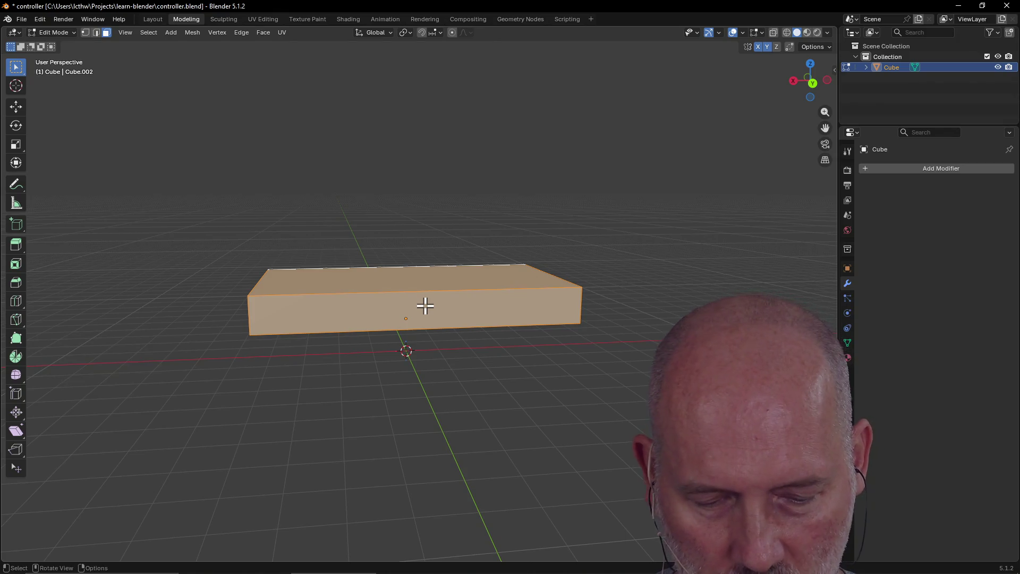
key(ctrl+r)
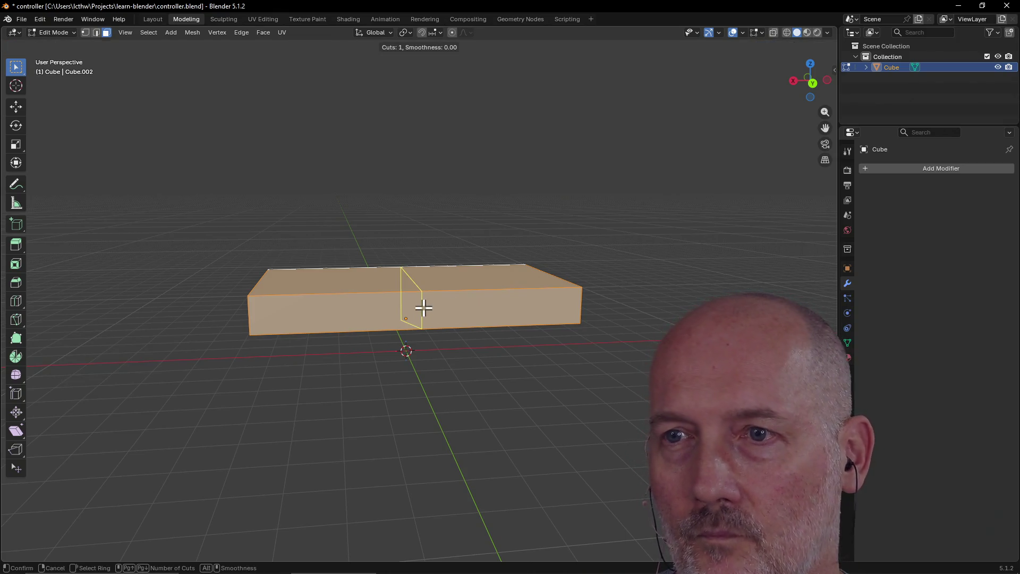
click(423, 307)
click(498, 304)
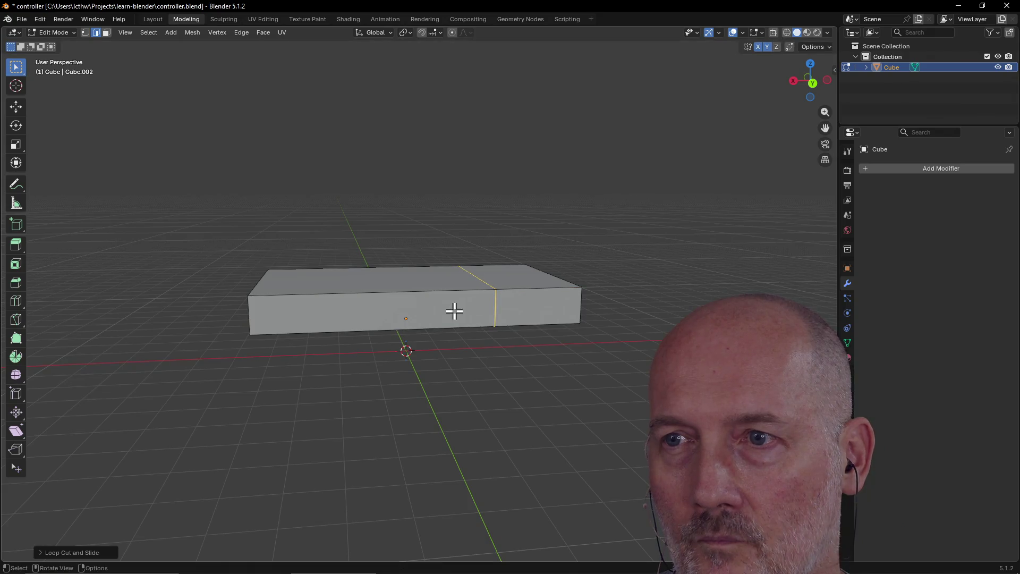
Inspect the box, select the front top edge and undo the trial loop cut.
mouse_move(426, 311)
middle_down()
mouse_move(410, 326)
mouse_move(437, 319)
mouse_move(619, 198)
middle_up()
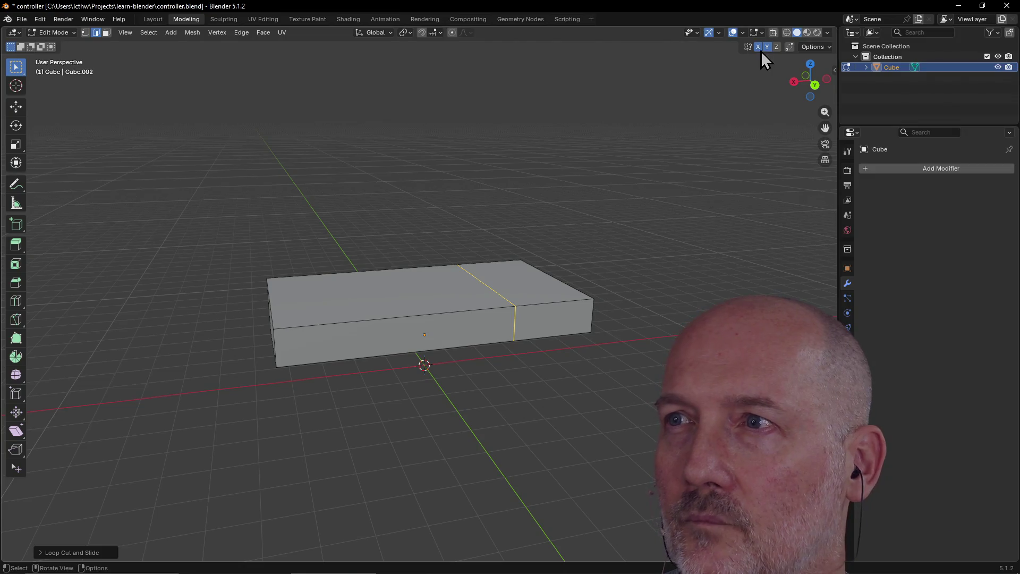
middle_drag(672, 130, 464, 261)
click(339, 362)
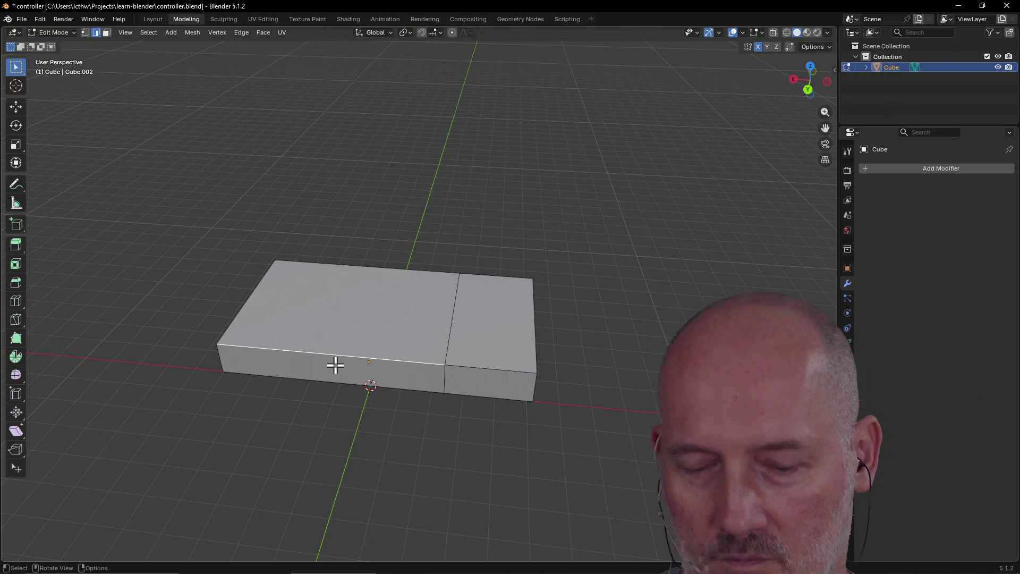
key(ctrl+z)
key(ctrl+z)
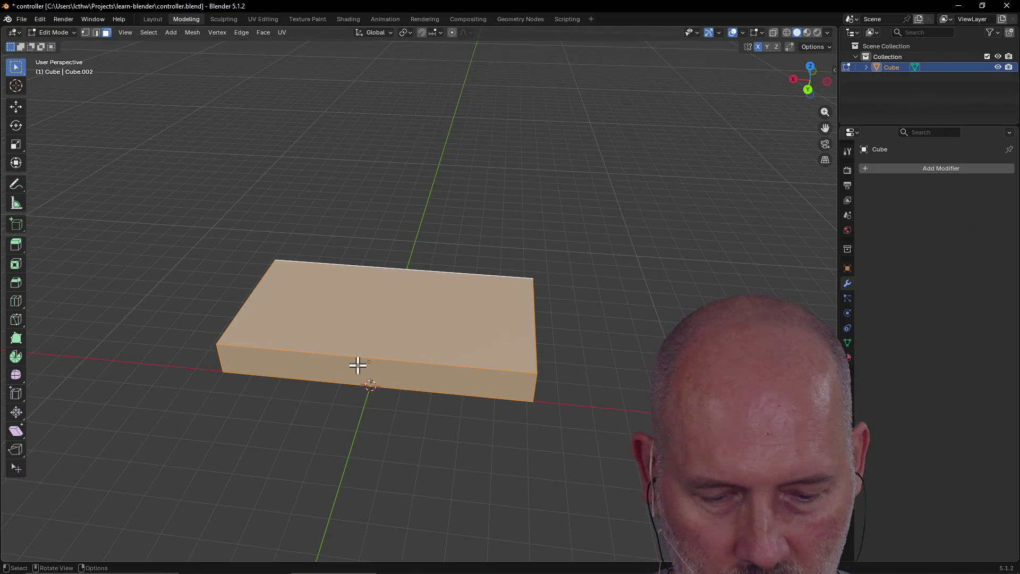
Try a single loop cut across the box, then undo it after sliding it off-centre.
key(ctrl+r)
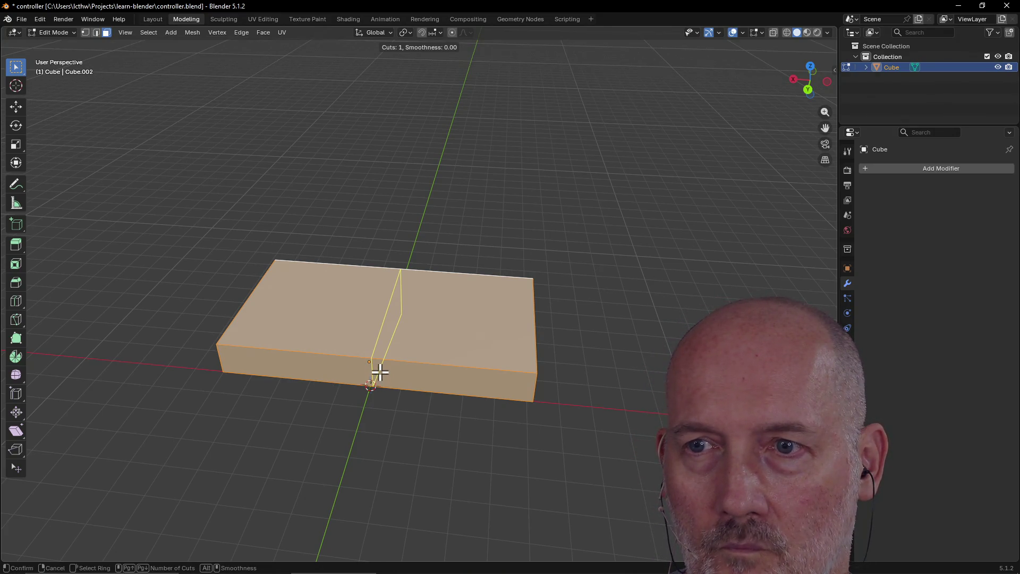
click(380, 372)
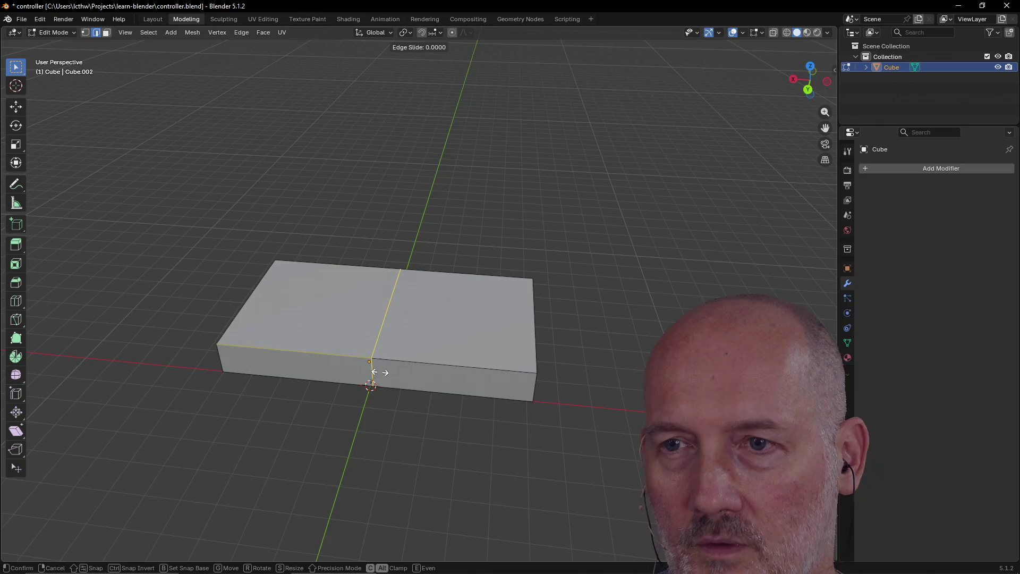
click(383, 372)
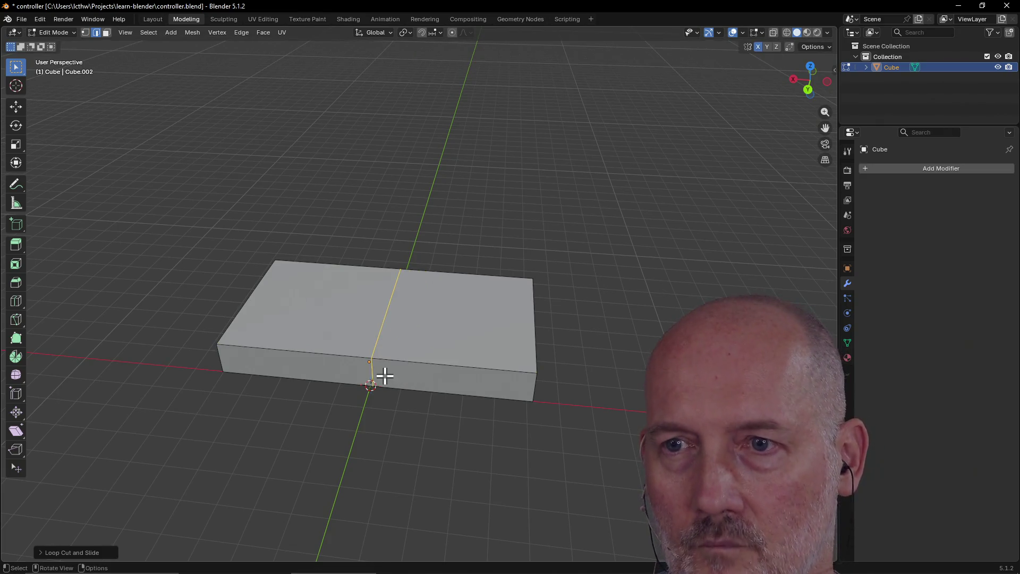
key(ctrl+z)
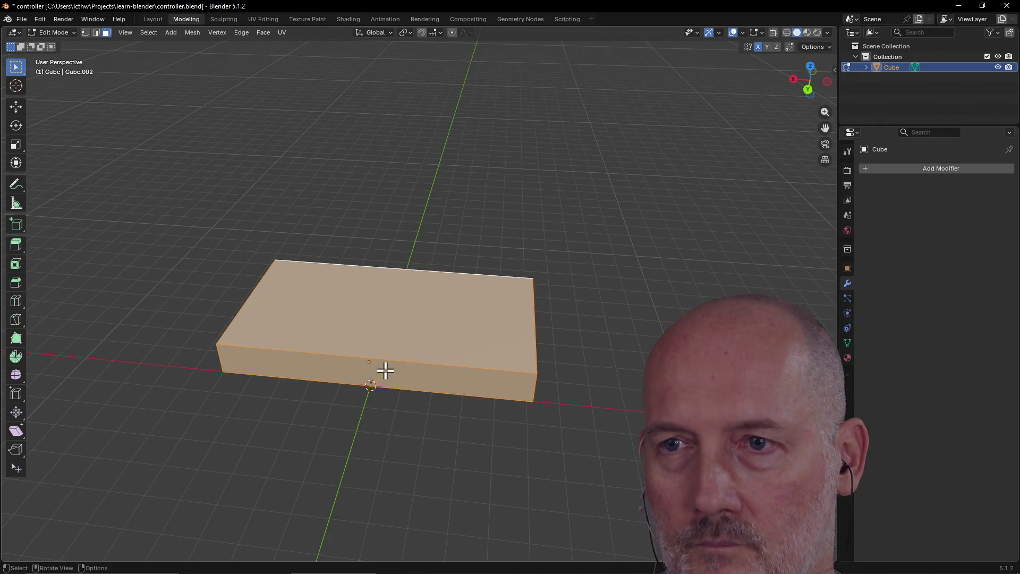
Add three evenly spaced loop cuts splitting the box into four sections, and inspect them from above.
key(ctrl+r)
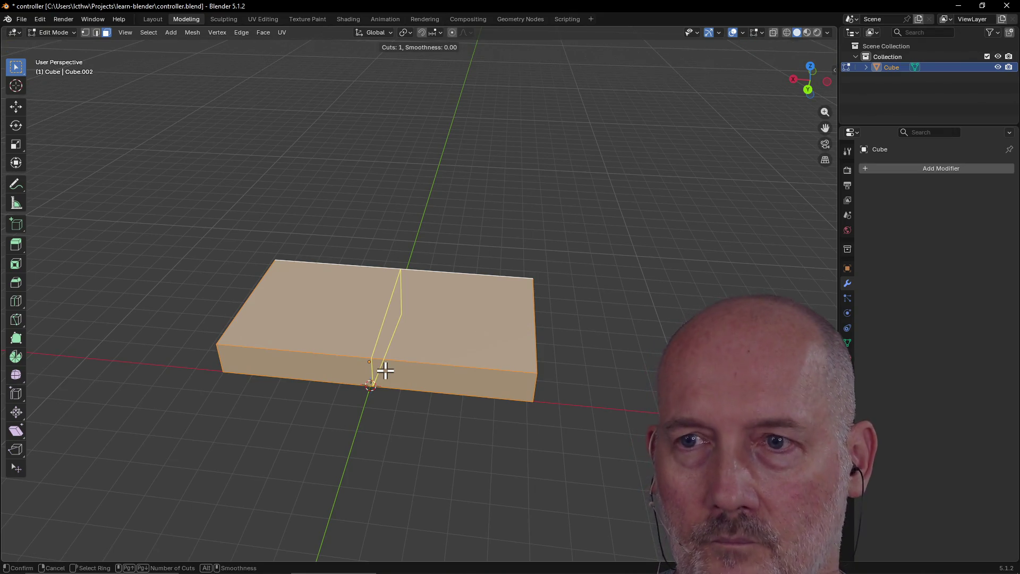
scroll(390, 362, up, 3)
scroll(390, 362, down, 1)
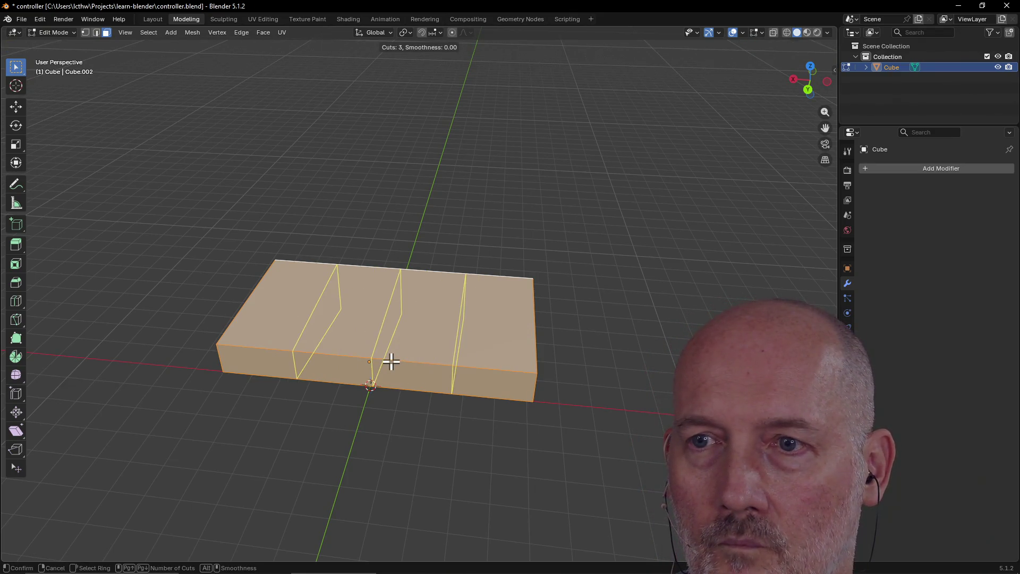
scroll(391, 362, up, 1)
scroll(391, 362, down, 1)
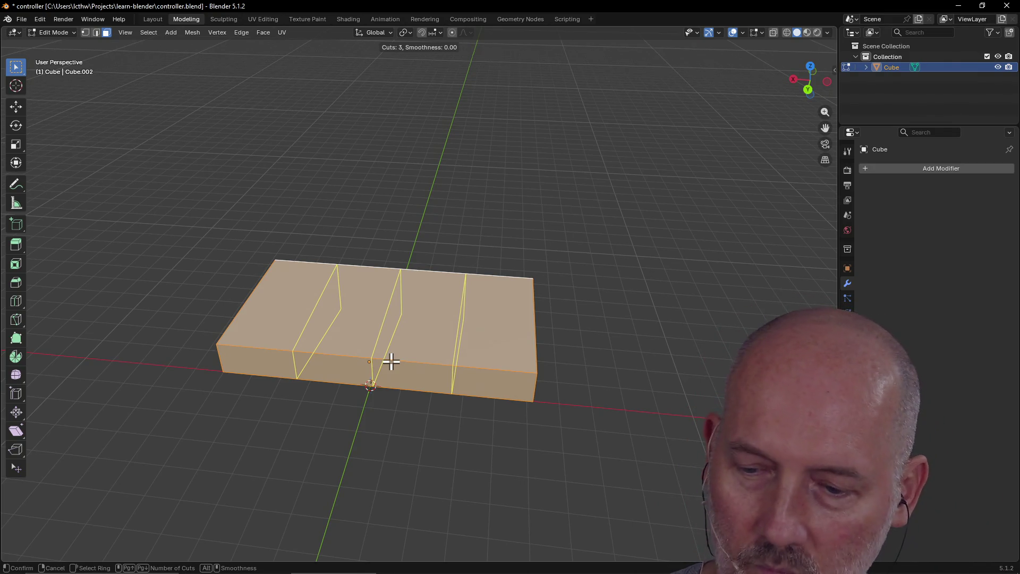
click(390, 362)
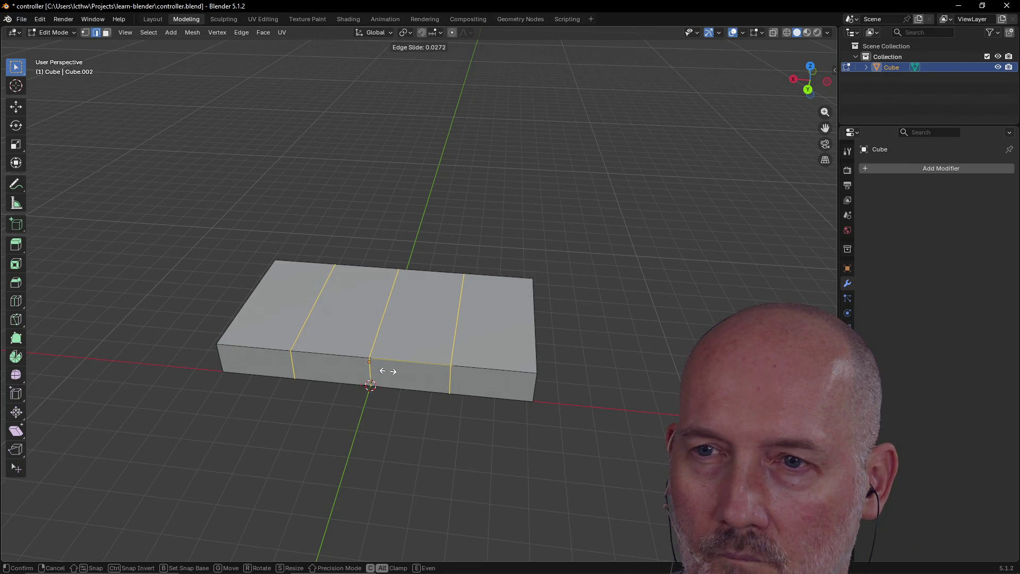
click(388, 371)
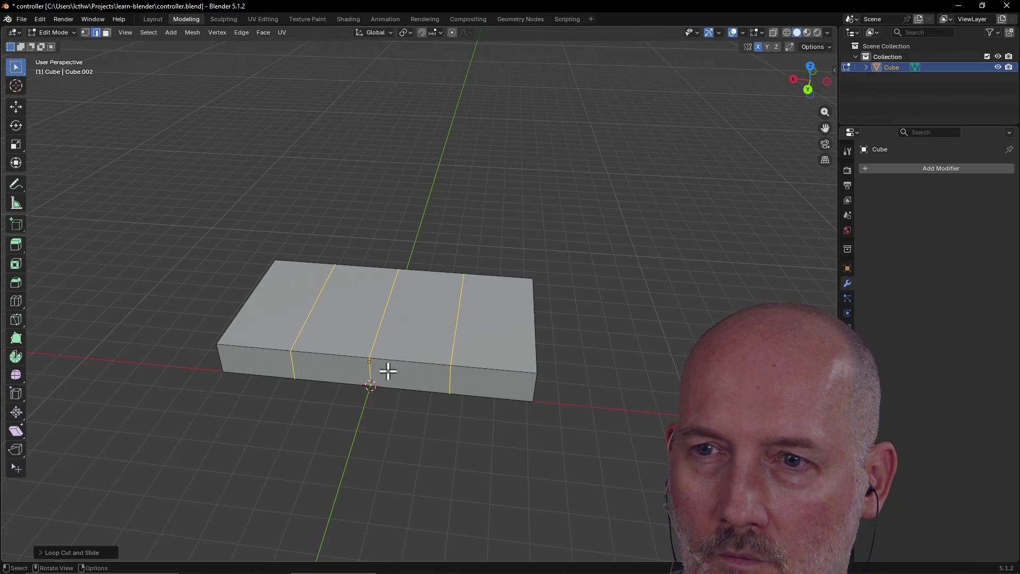
mouse_move(388, 371)
middle_down()
mouse_move(404, 387)
mouse_move(401, 317)
mouse_move(402, 364)
middle_up()
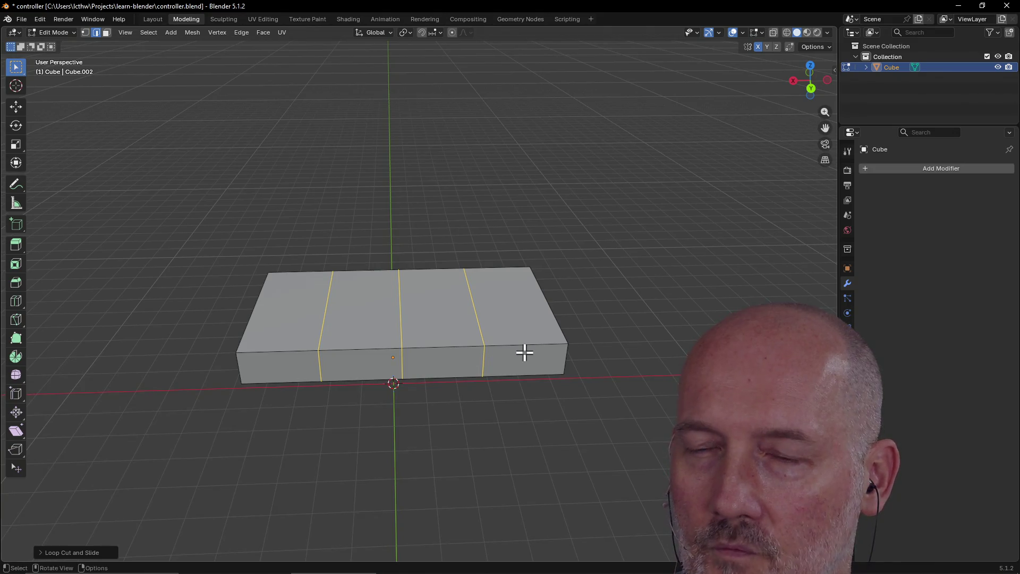
mouse_move(525, 352)
middle_down()
mouse_move(399, 358)
mouse_move(500, 335)
mouse_move(491, 372)
mouse_move(431, 355)
mouse_move(449, 335)
mouse_move(409, 335)
middle_up()
Select the front bottom end edge, save the controller file, and cancel an accidental inset.
click(408, 354)
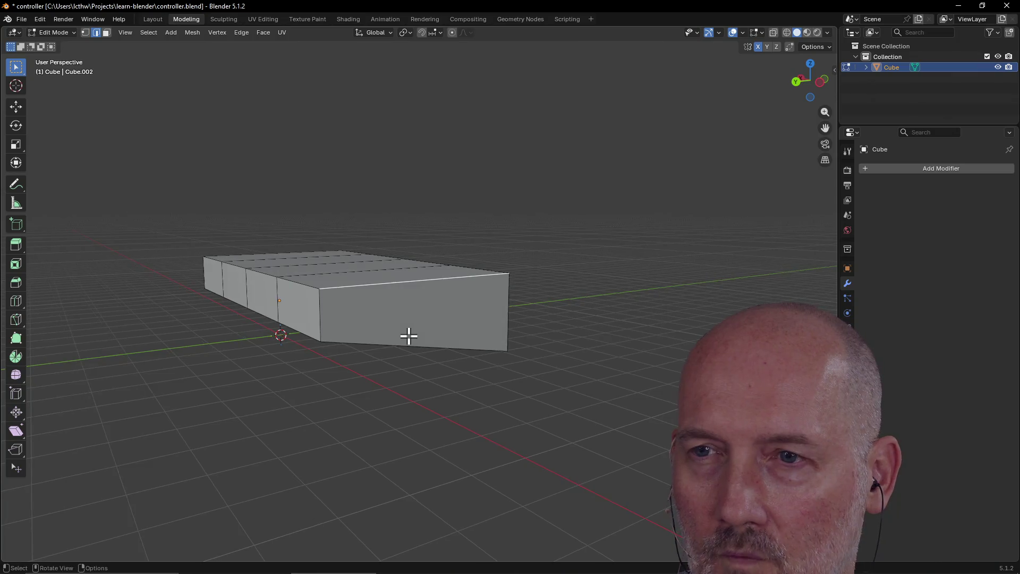
click(409, 336)
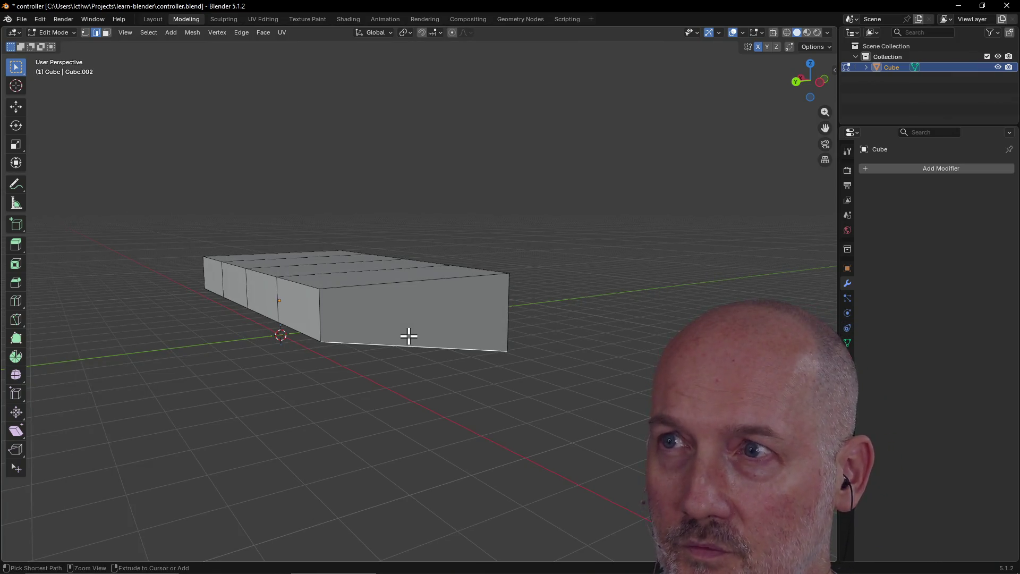
key(ctrl+s)
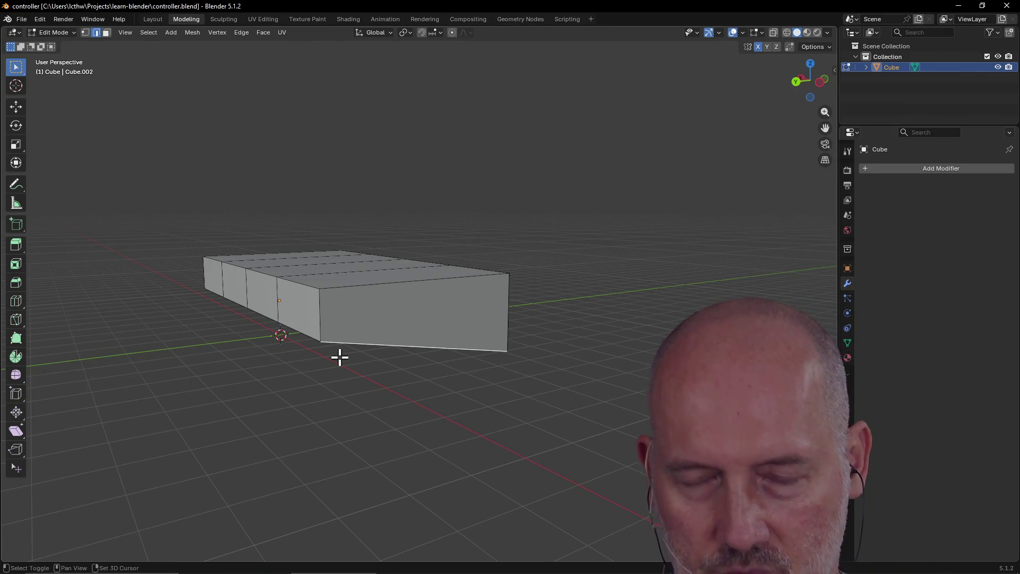
key(i)
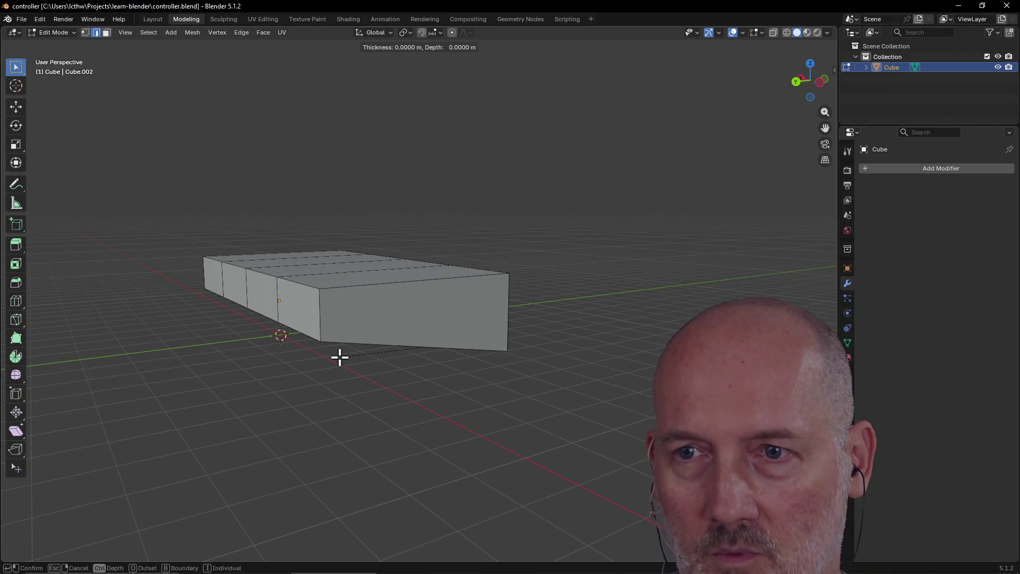
click(343, 338)
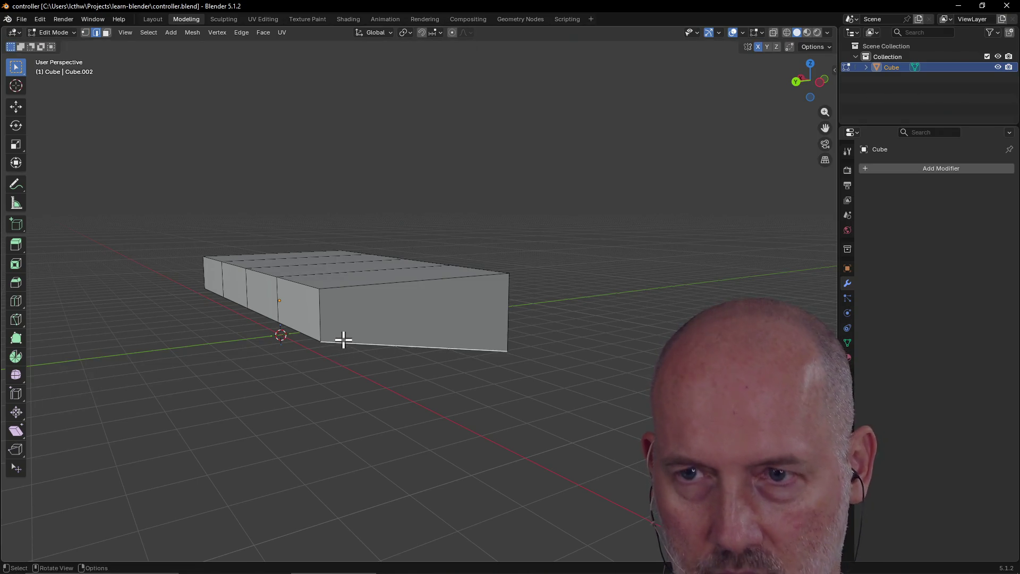
Lower the first end section's bottom edge along Z so it slopes into a wing.
key(g)
key(z)
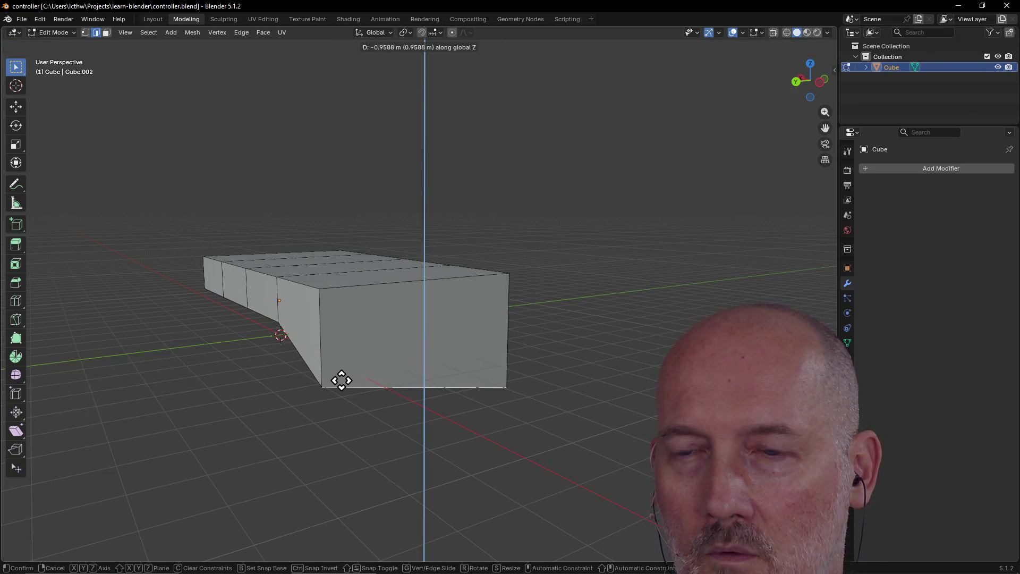
click(341, 373)
mouse_move(344, 371)
middle_down()
mouse_move(390, 365)
mouse_move(428, 376)
middle_up()
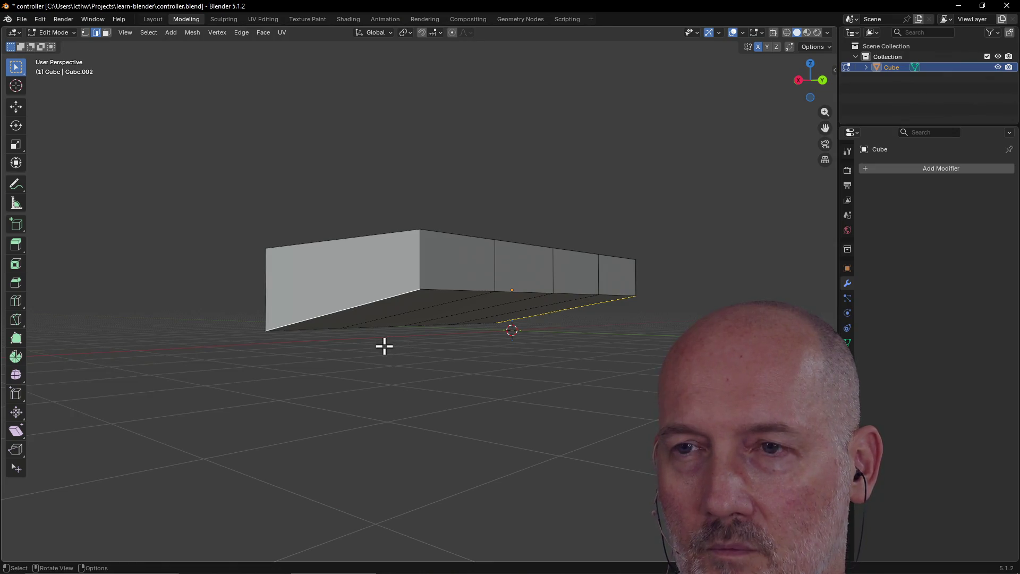
middle_drag(383, 345, 342, 351)
Lower the other end's bottom edge along Z to form the mirrored wing.
key(g)
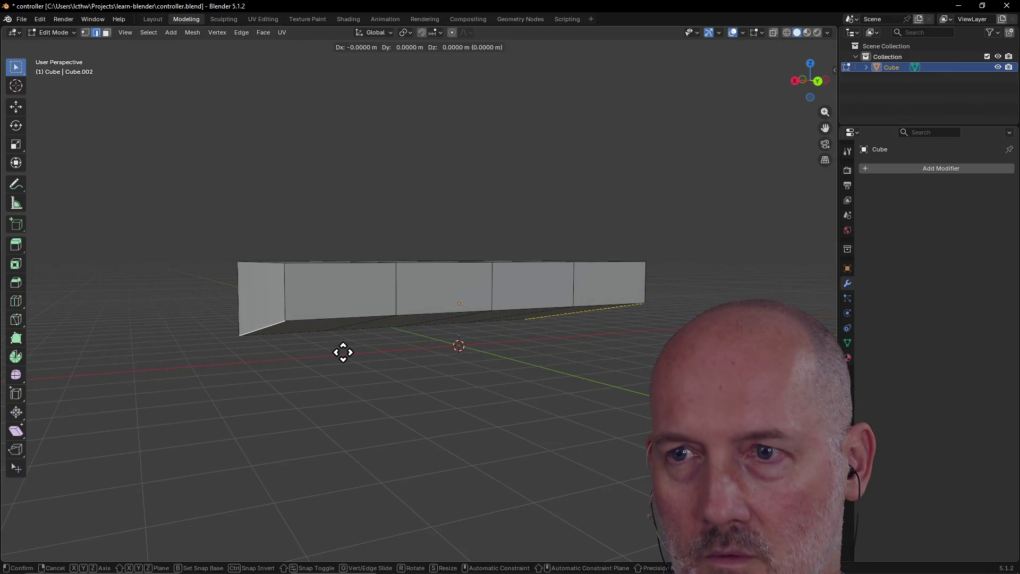
key(z)
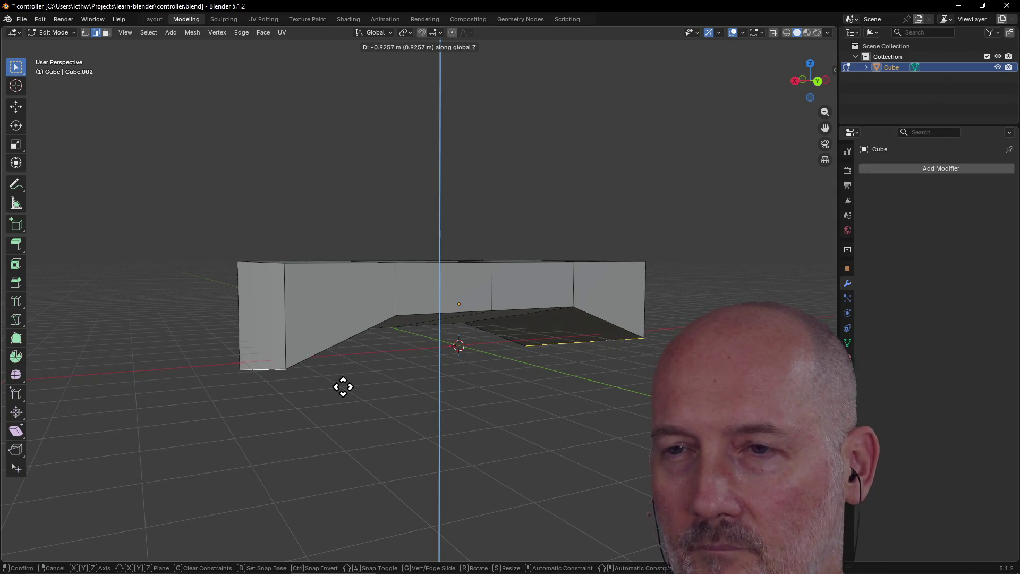
click(342, 387)
mouse_move(343, 387)
middle_down()
mouse_move(401, 337)
mouse_move(465, 353)
mouse_move(278, 346)
mouse_move(358, 332)
mouse_move(332, 333)
middle_up()
scroll(359, 344, down, 3)
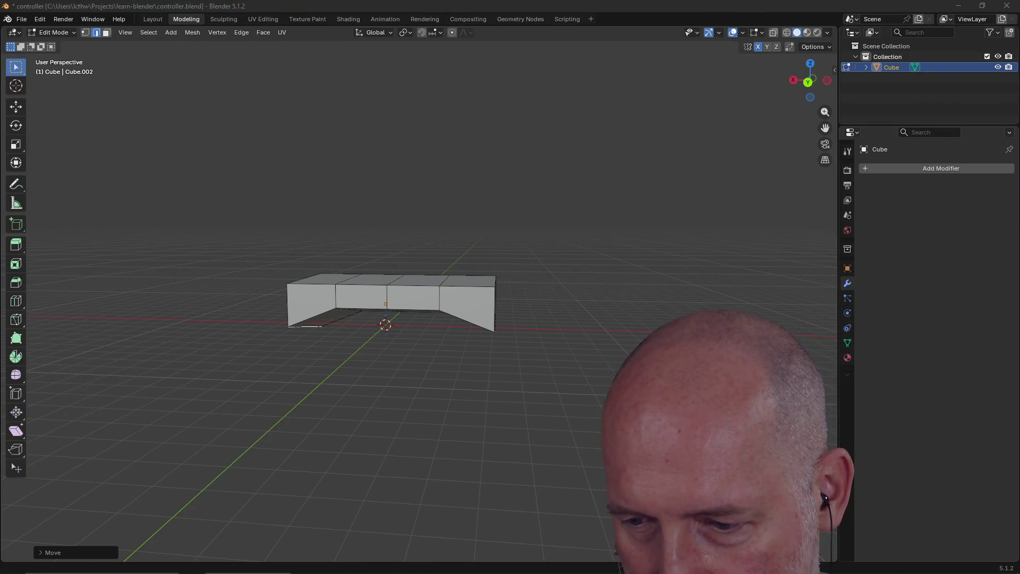
mouse_move(545, 262)
middle_down()
mouse_move(411, 340)
mouse_move(463, 272)
middle_up()
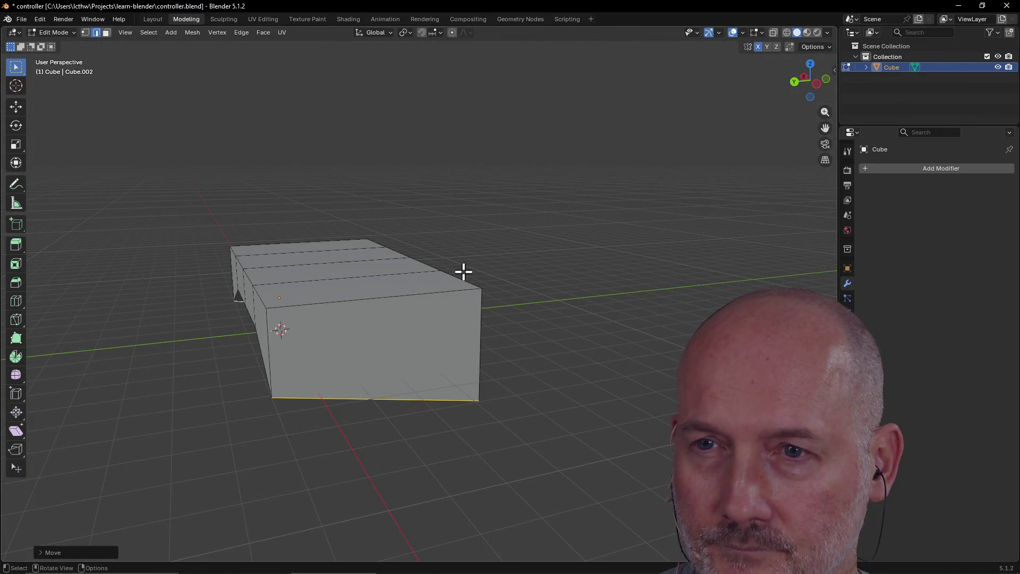
scroll(463, 272, down, 3)
mouse_move(464, 272)
middle_down()
mouse_move(486, 272)
mouse_move(423, 281)
mouse_move(504, 276)
mouse_move(502, 254)
middle_up()
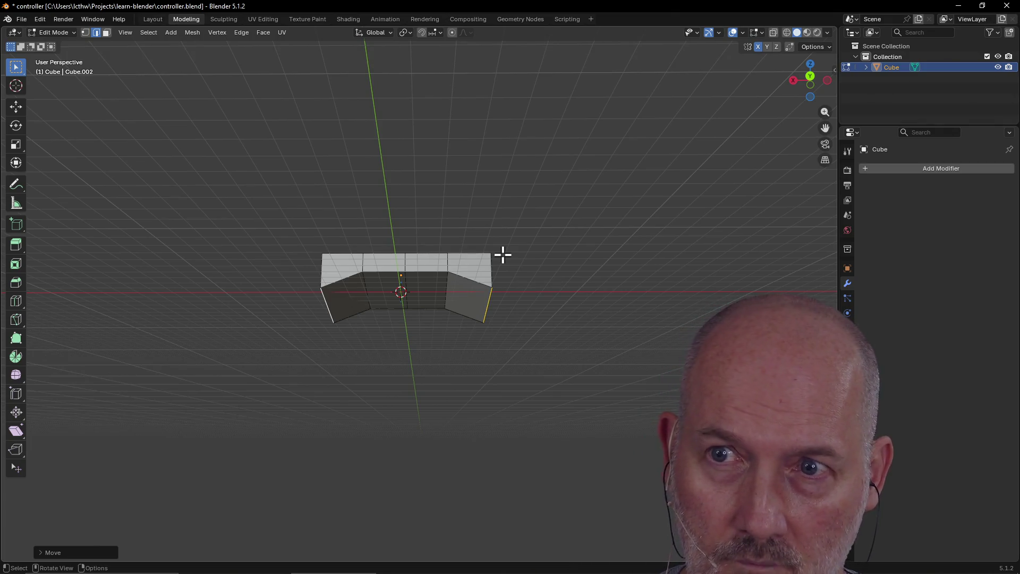
scroll(450, 262, down, 1)
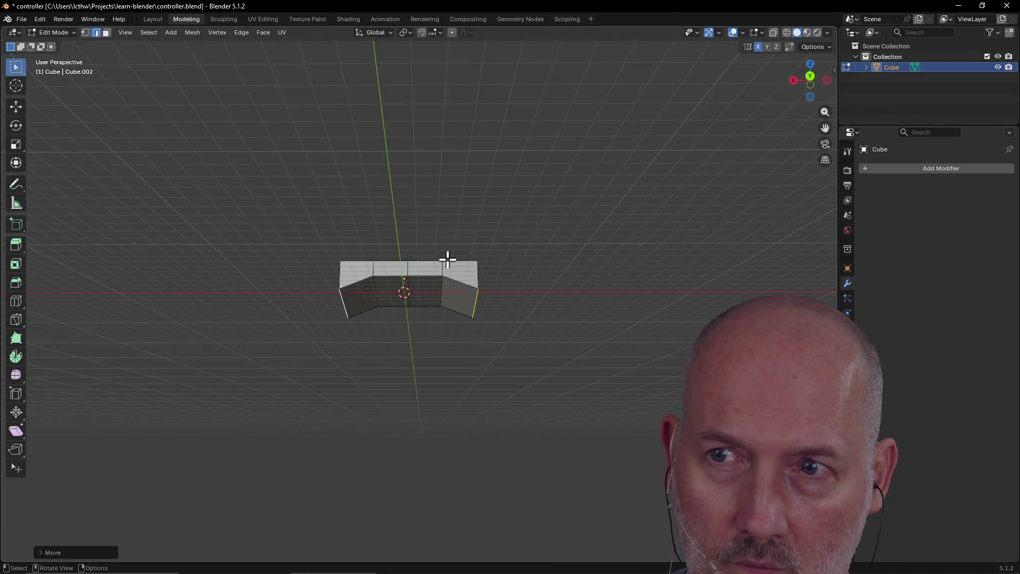
mouse_move(447, 270)
middle_down()
mouse_move(447, 285)
mouse_move(449, 264)
middle_up()
scroll(449, 264, up, 2)
scroll(449, 261, up, 2)
scroll(448, 262, up, 2)
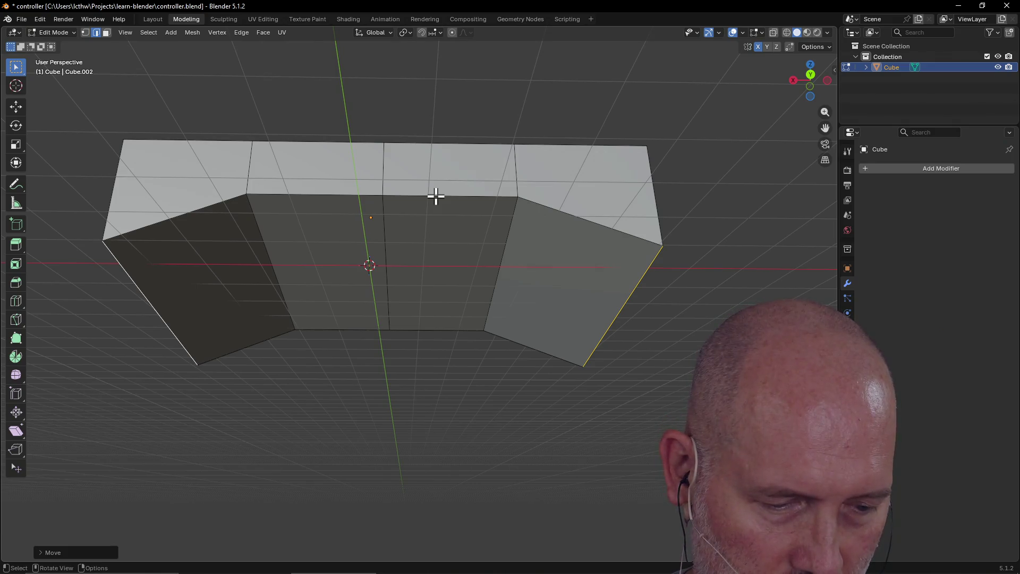
scroll(508, 193, down, 2)
mouse_move(508, 194)
middle_down()
mouse_move(496, 210)
mouse_move(536, 288)
middle_up()
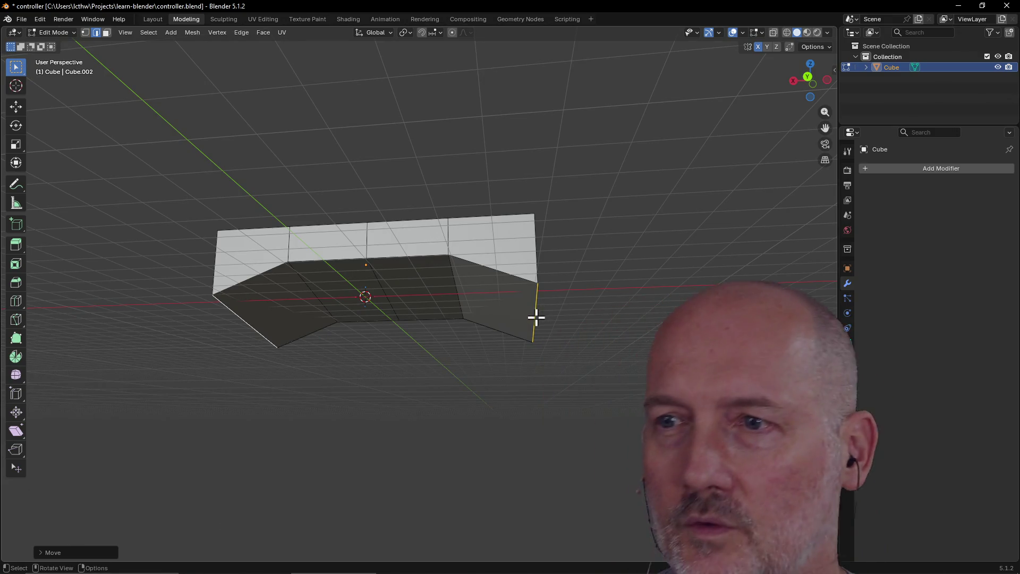
middle_drag(532, 314, 526, 266)
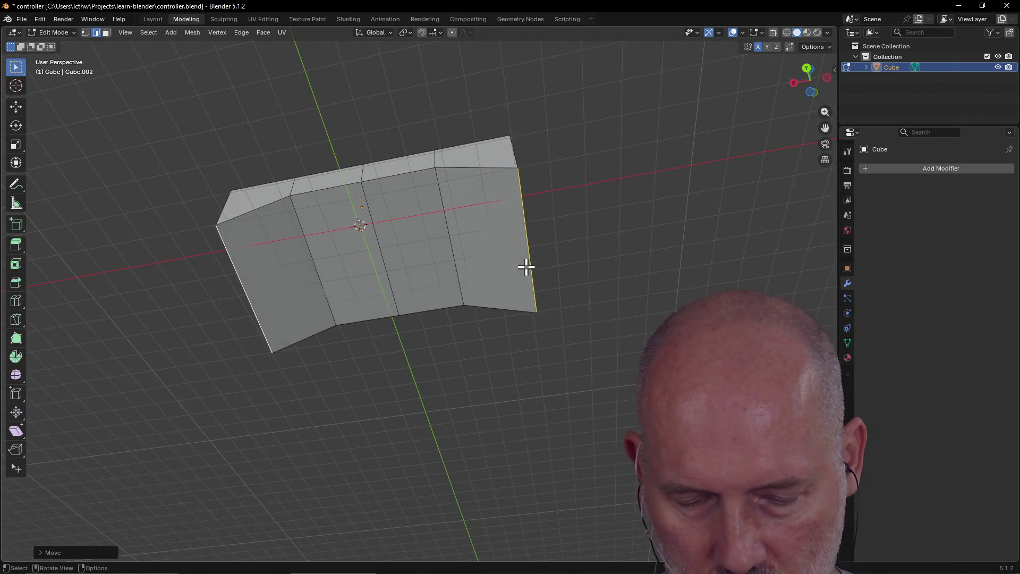
Shift the right wing's outer edge and end section along X so the right end slants outward.
key(g)
key(x)
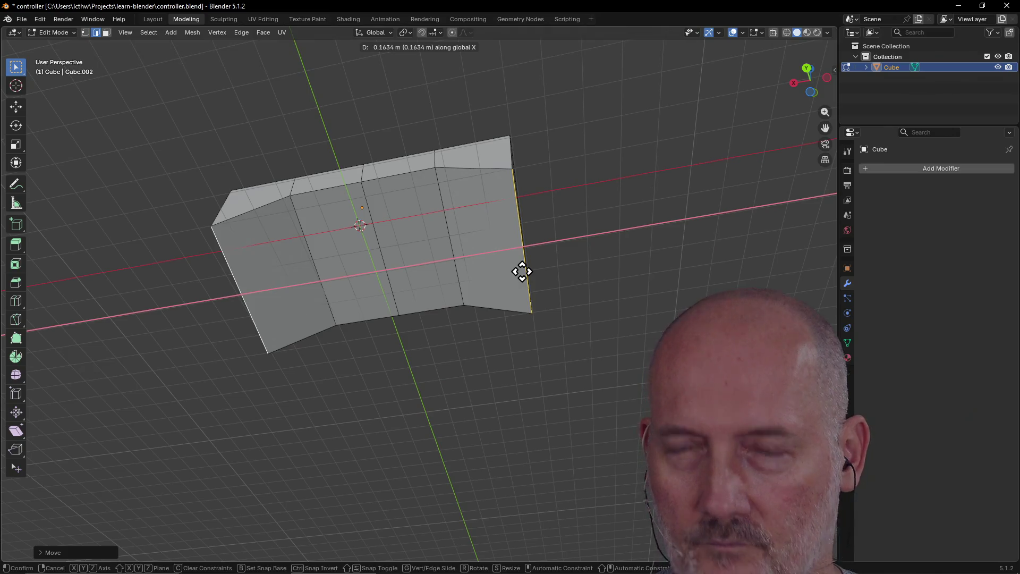
click(522, 272)
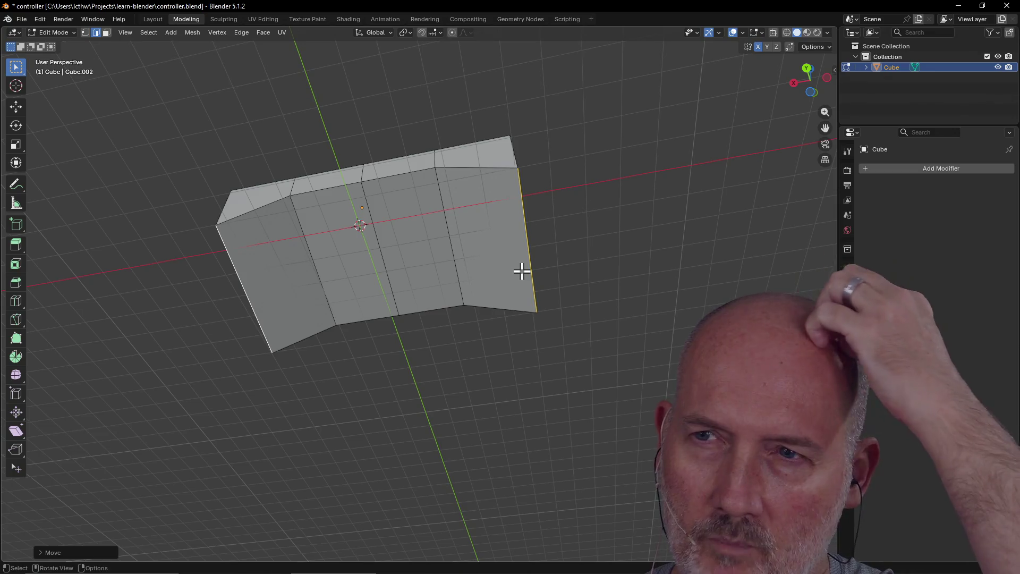
key(alt+a)
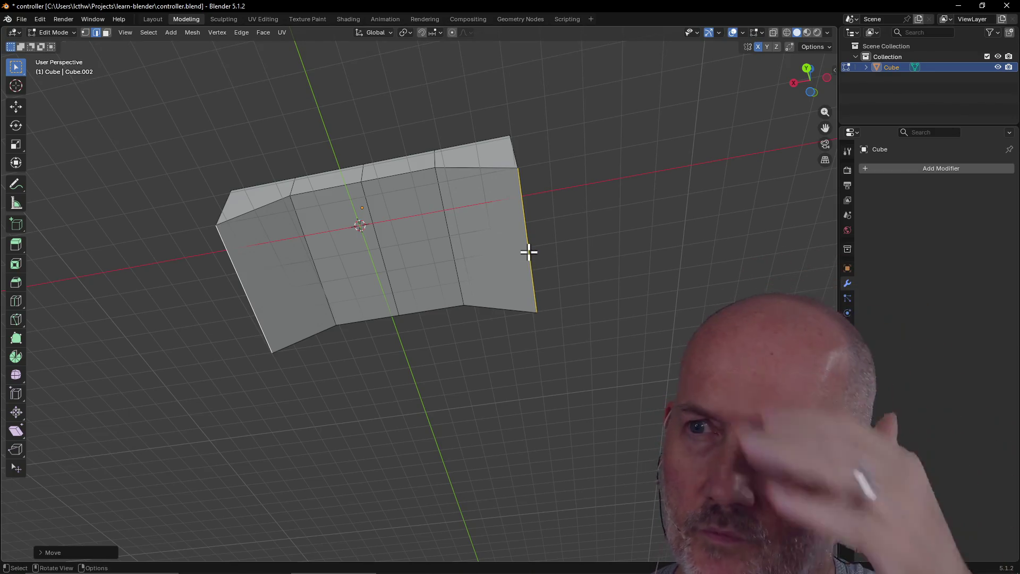
key(g)
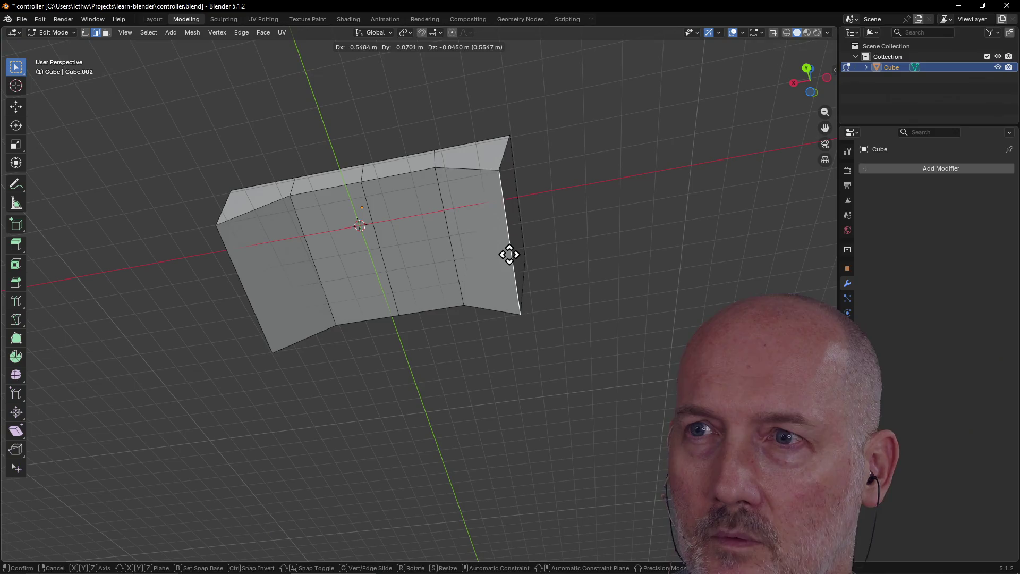
key(Escape)
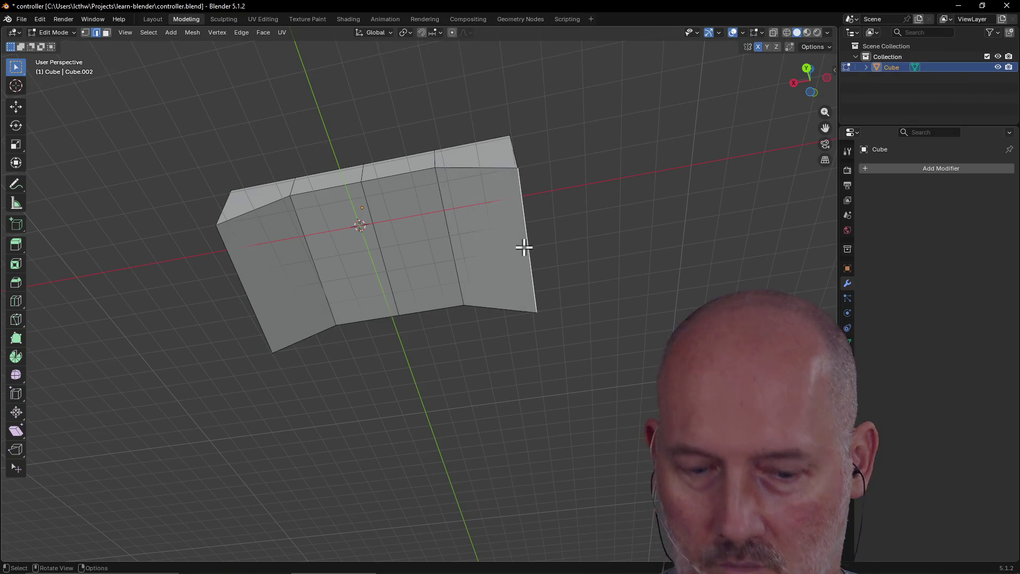
key(g)
key(x)
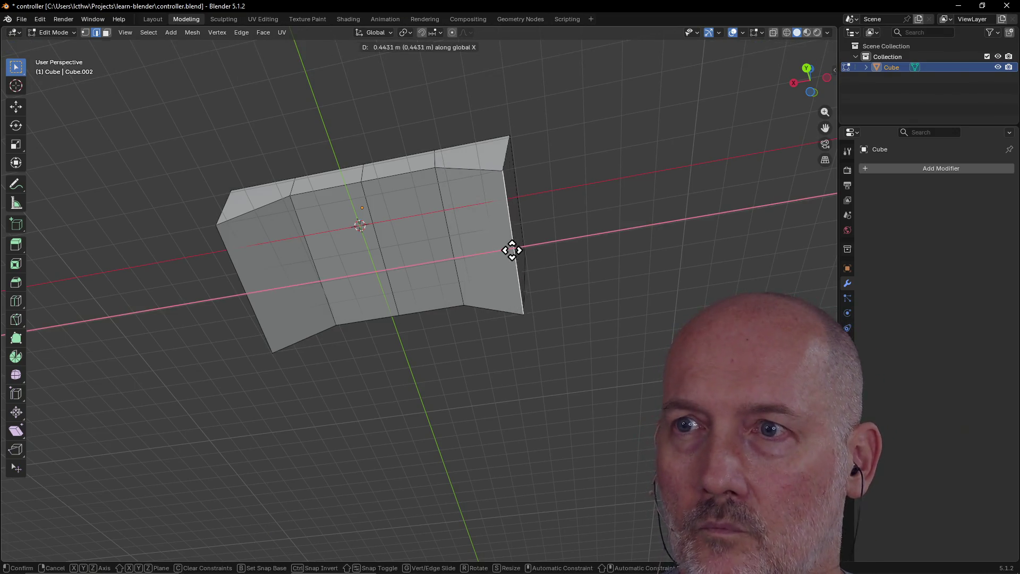
click(502, 252)
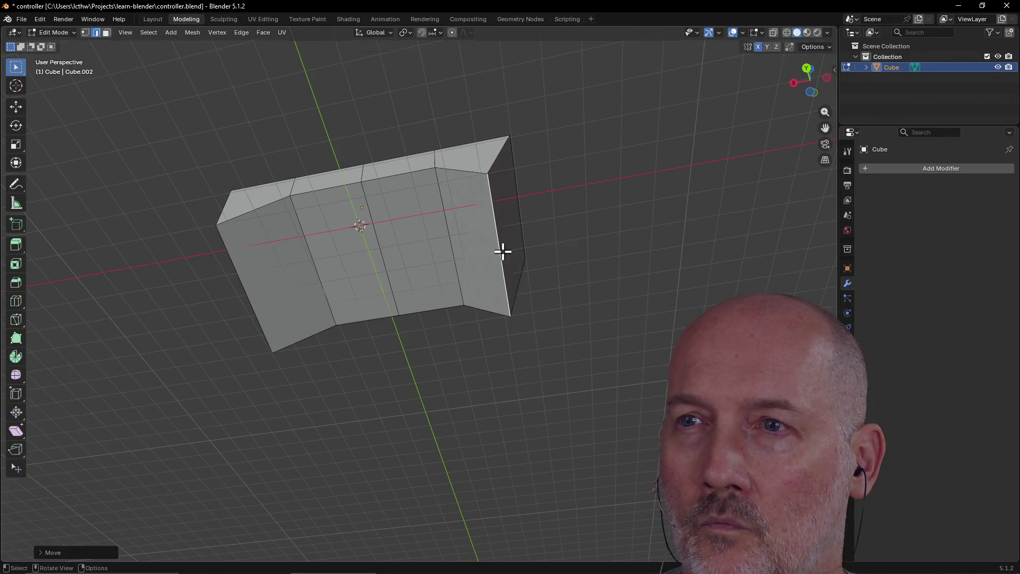
Shift the left wing's outer edge along X so the left end slants to match.
click(242, 289)
key(g)
key(x)
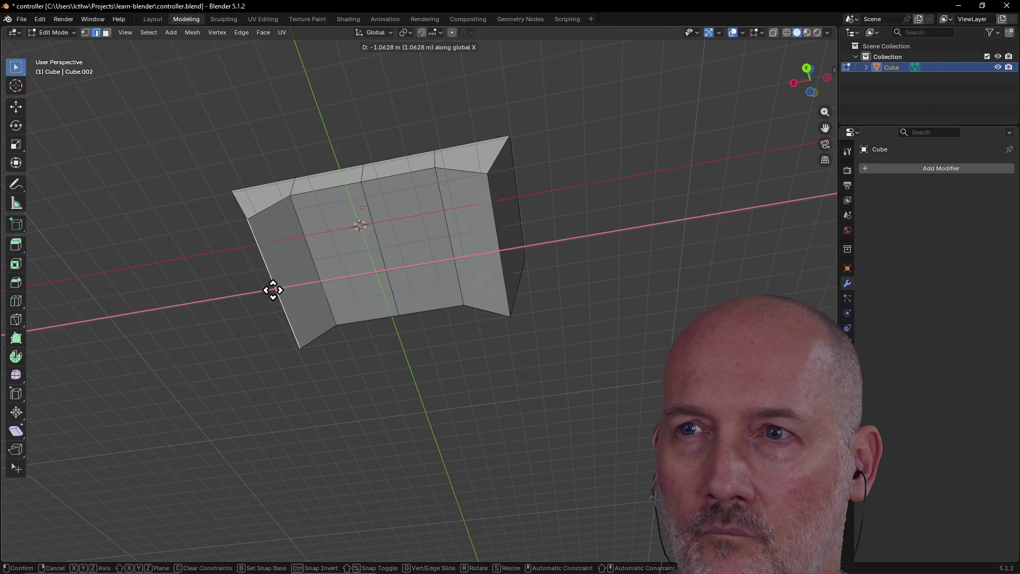
click(273, 290)
middle_drag(271, 266, 271, 258)
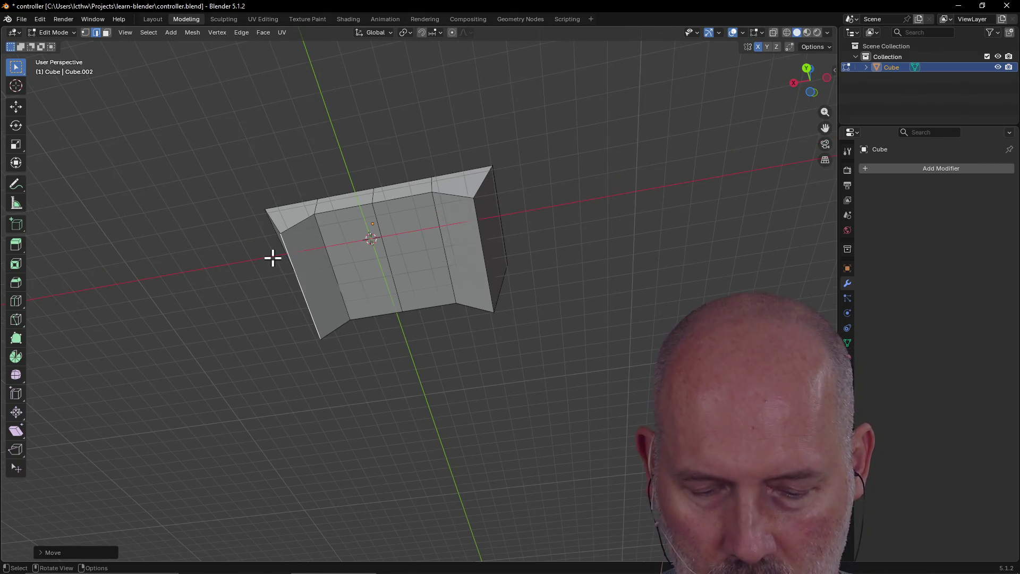
key(grave)
Switch to back view and undo the earlier wing tip slants on both ends.
click(314, 221)
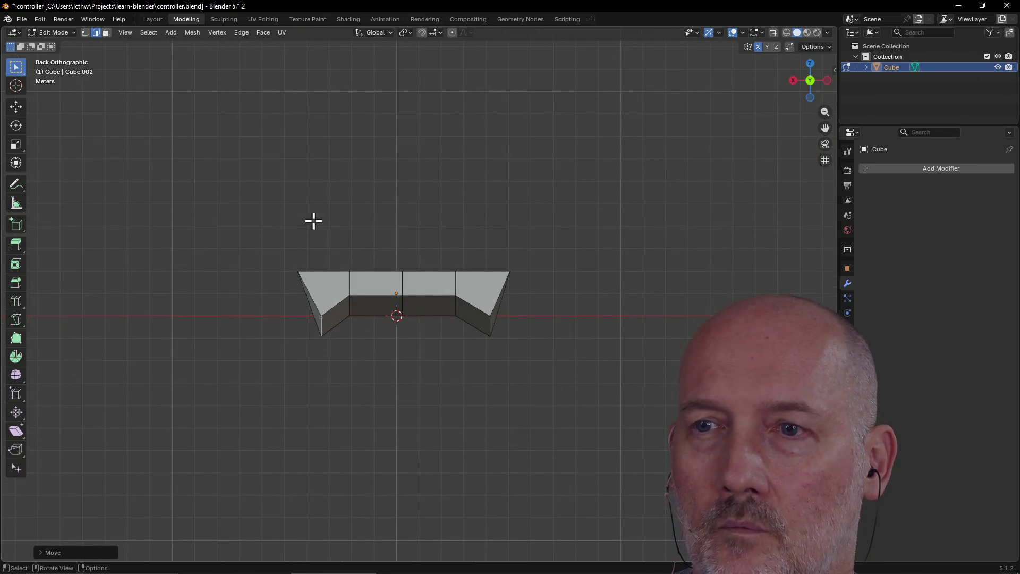
scroll(360, 329, up, 3)
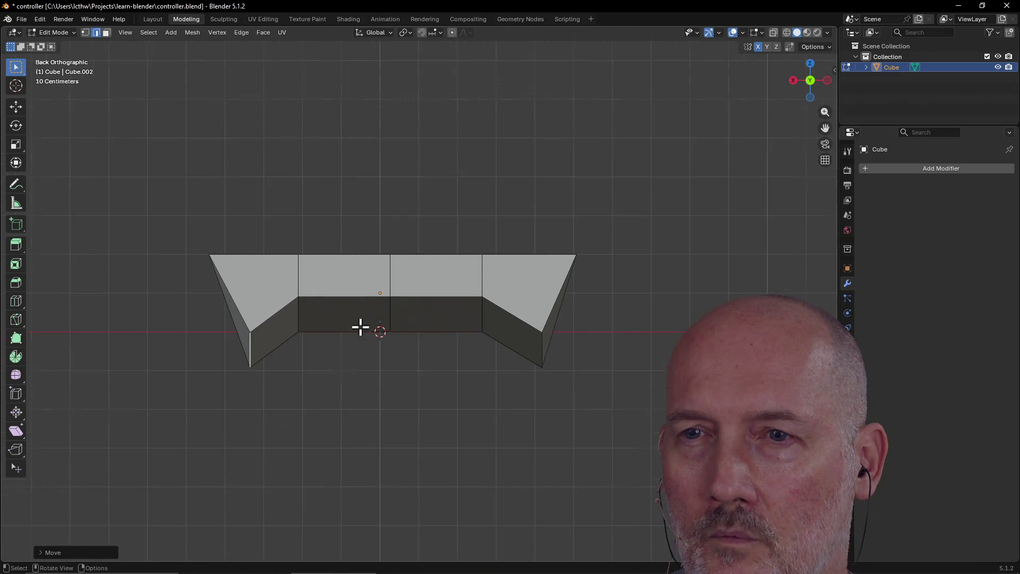
key(ctrl+z)
key(ctrl+shift+z)
key(ctrl+z)
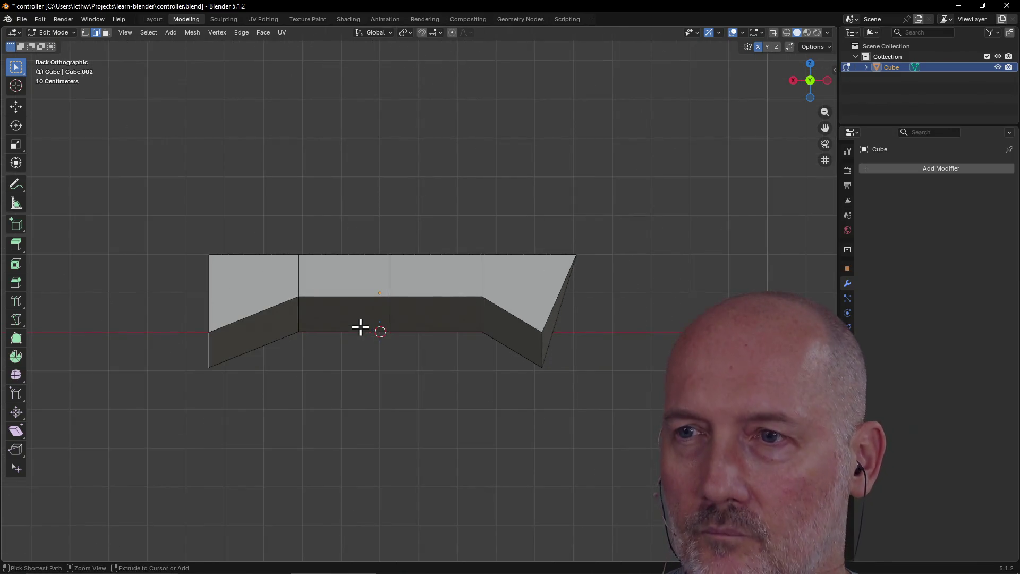
key(ctrl+z)
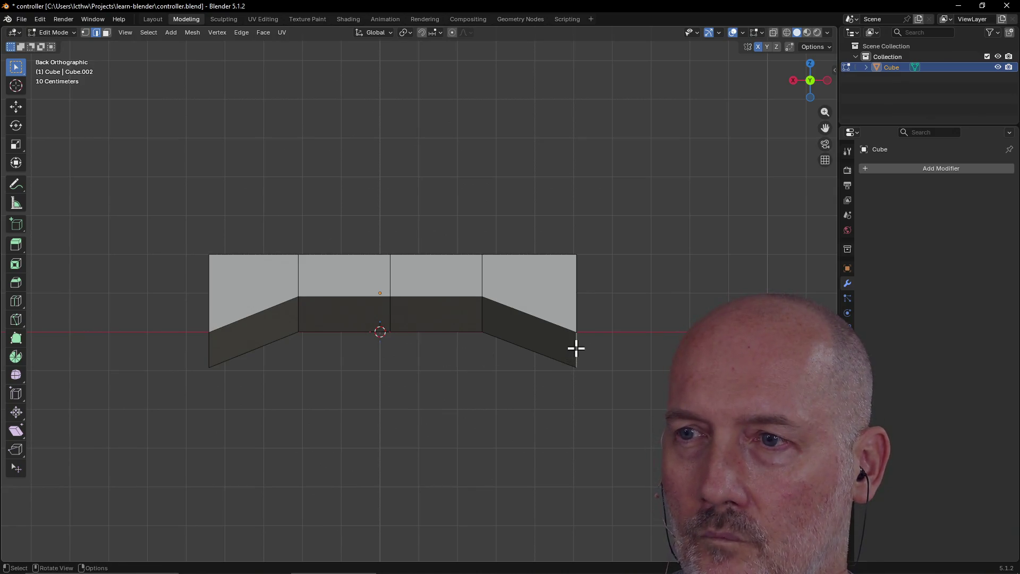
Move the right wing's lower vertex inward along X, then nudge the left lower vertex along Y.
key(g)
key(x)
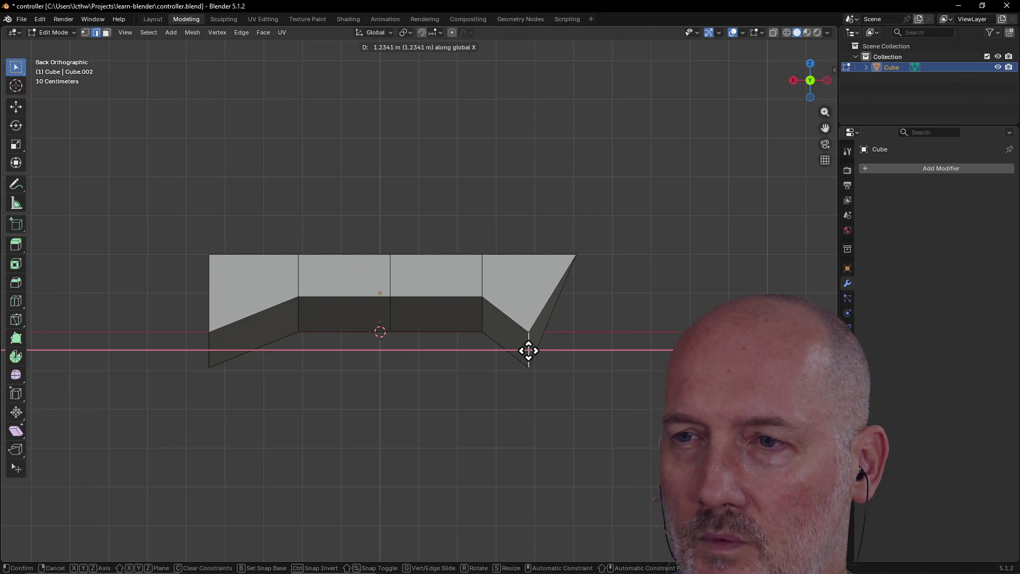
click(525, 350)
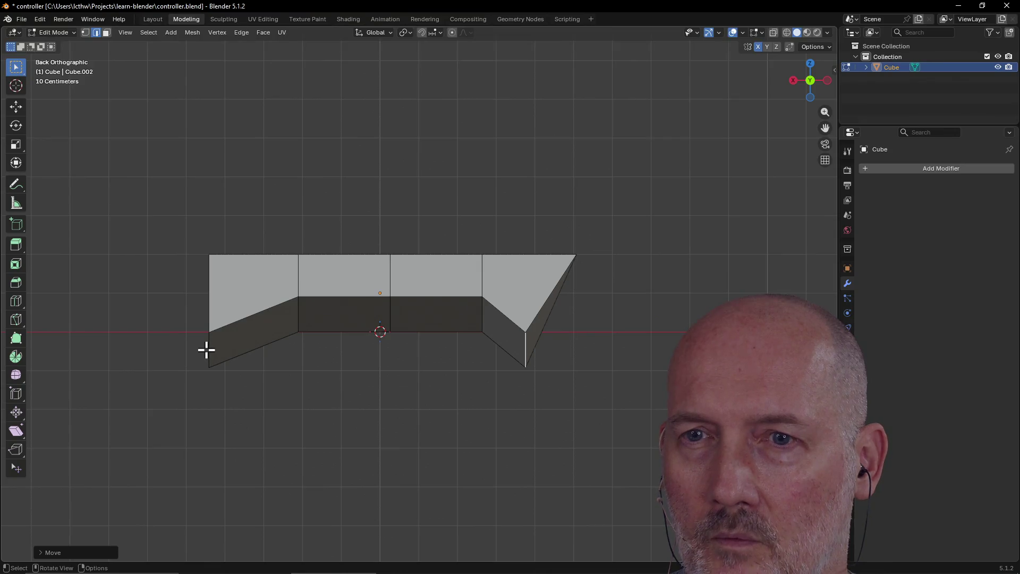
click(206, 348)
key(g)
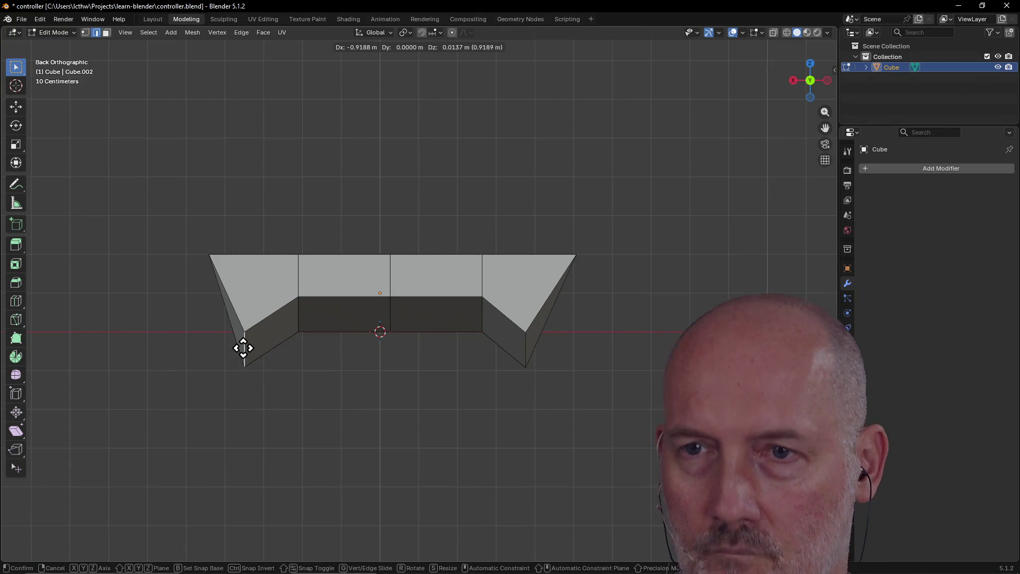
key(y)
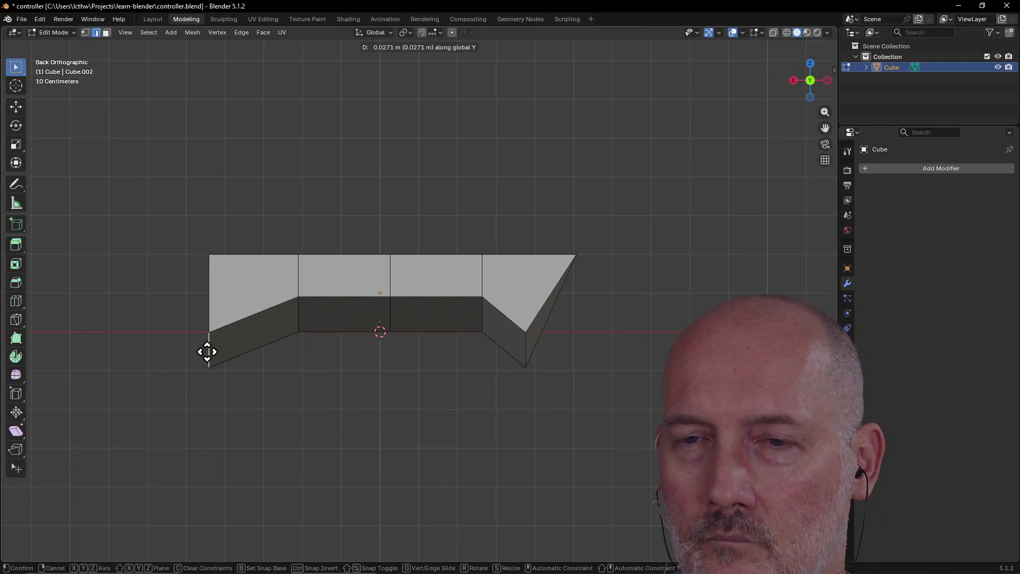
key(g)
click(207, 348)
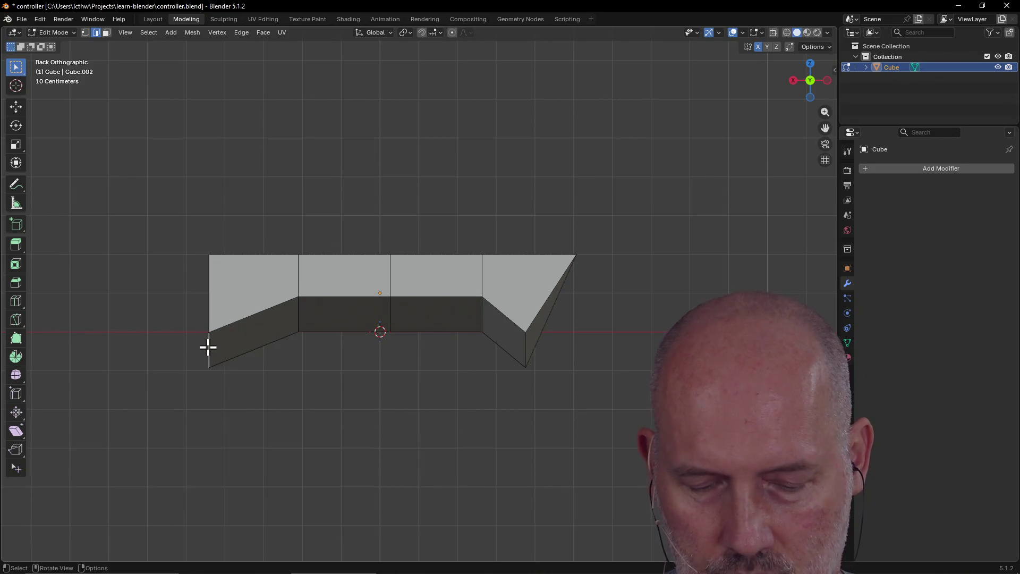
key(g)
key(y)
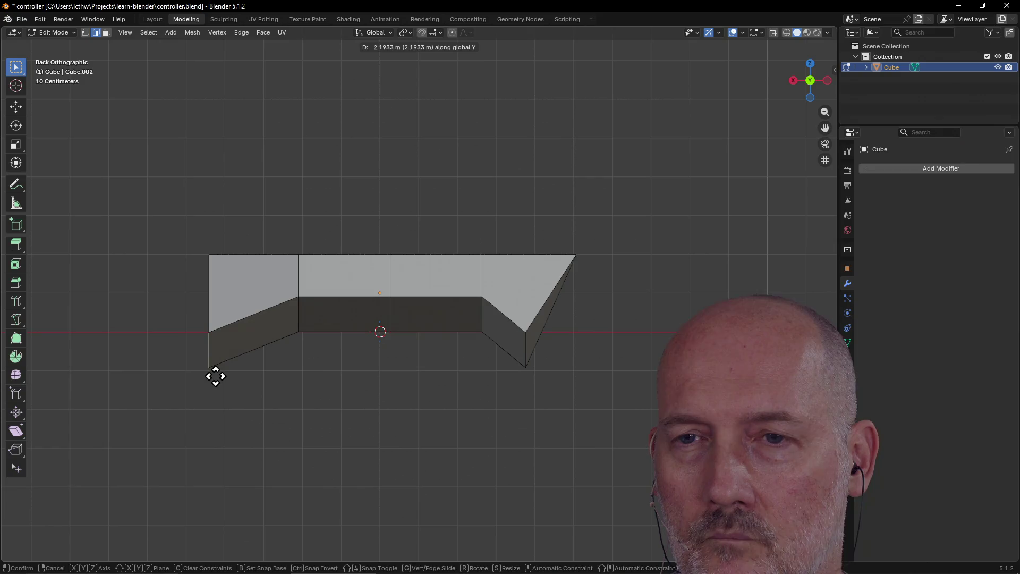
click(230, 354)
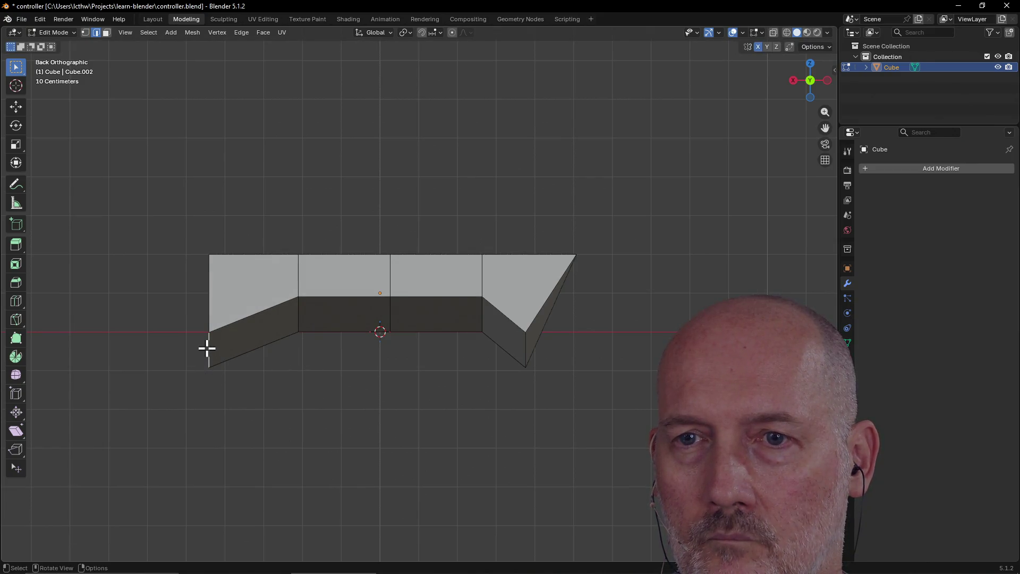
From back view, adjust the left vertex along Y again and check it in perspective.
mouse_move(205, 348)
middle_down()
mouse_move(187, 375)
mouse_move(250, 371)
mouse_move(189, 378)
mouse_move(201, 375)
middle_up()
key(grave)
click(267, 341)
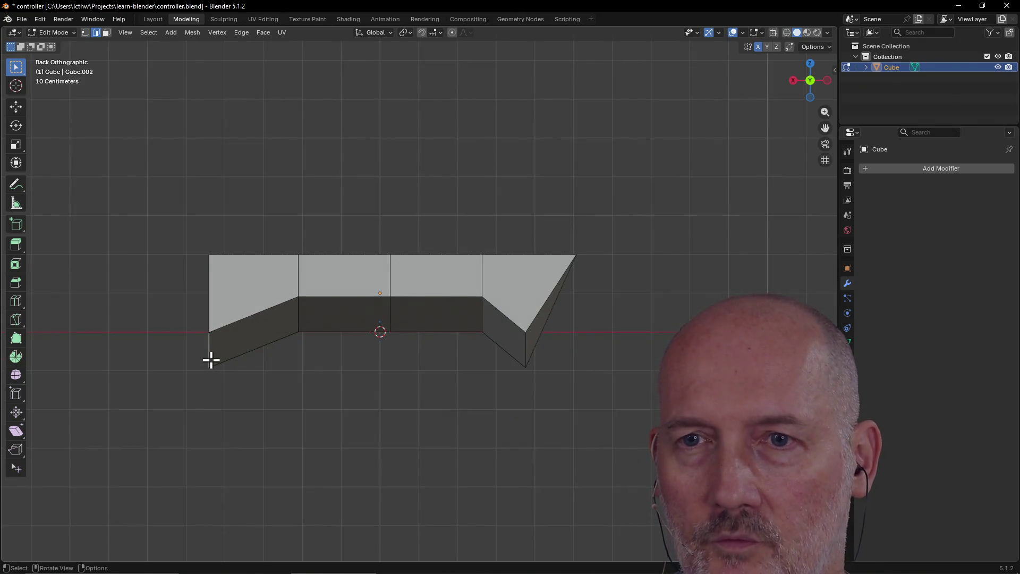
key(g)
key(y)
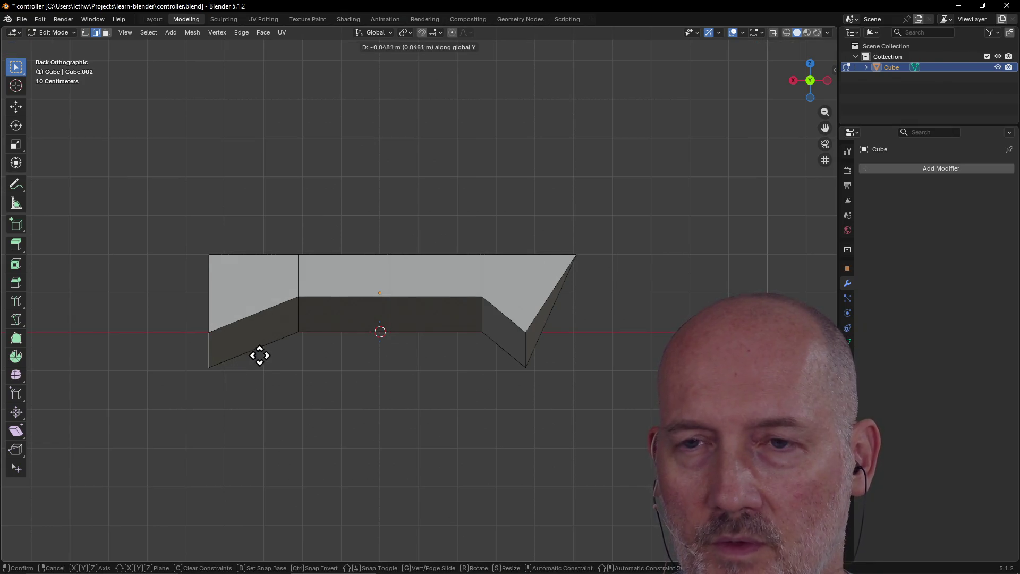
click(208, 358)
middle_drag(210, 348, 245, 345)
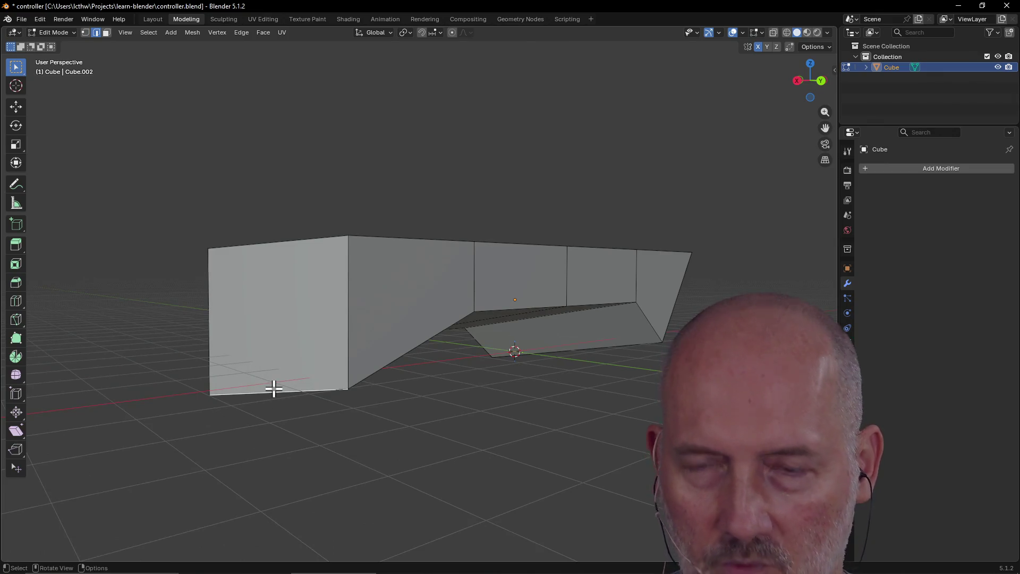
Move the selected wing face vertically along Z and return to back view.
key(g)
key(y)
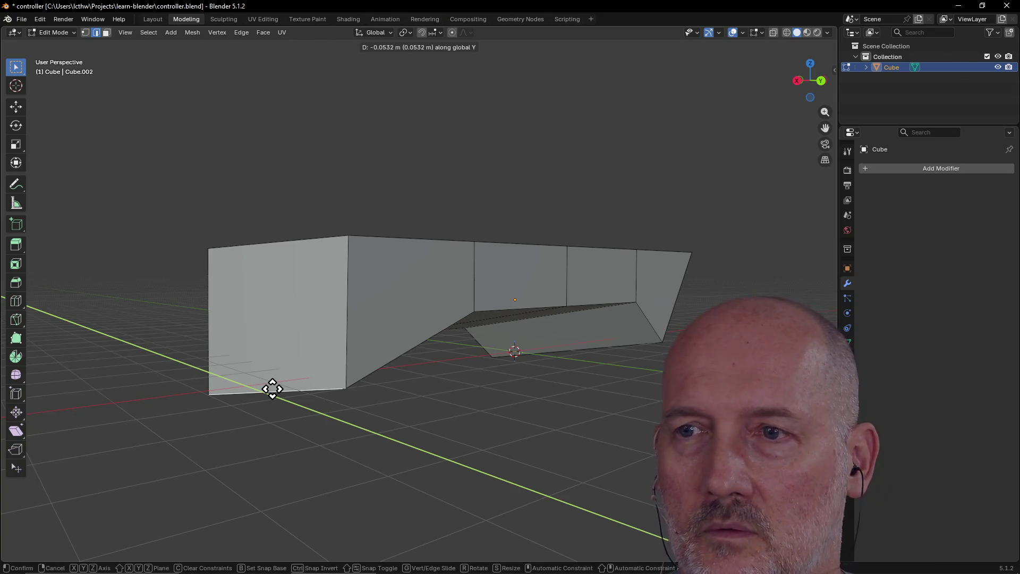
key(x)
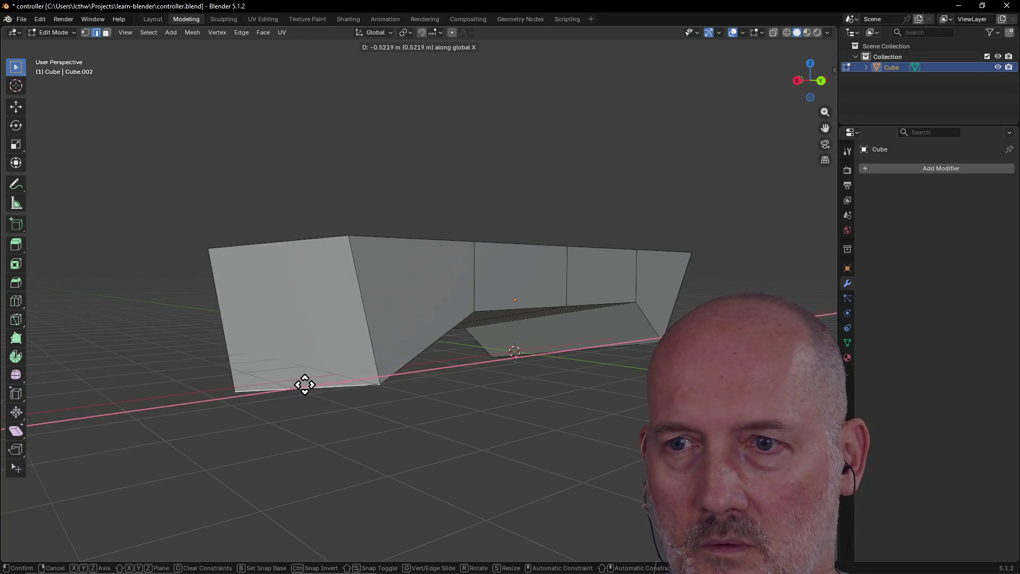
key(z)
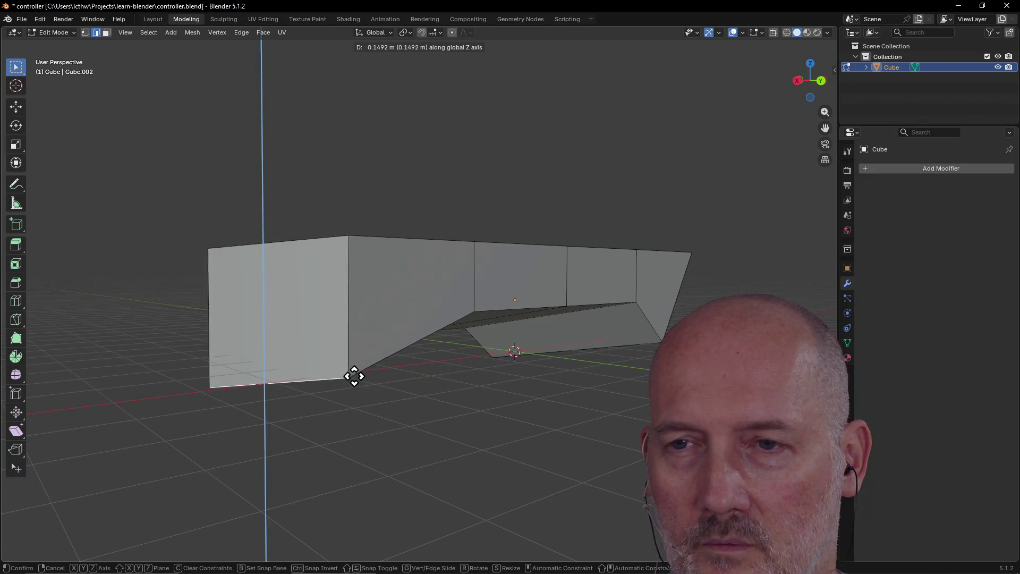
click(355, 389)
middle_drag(362, 388, 339, 385)
key(grave)
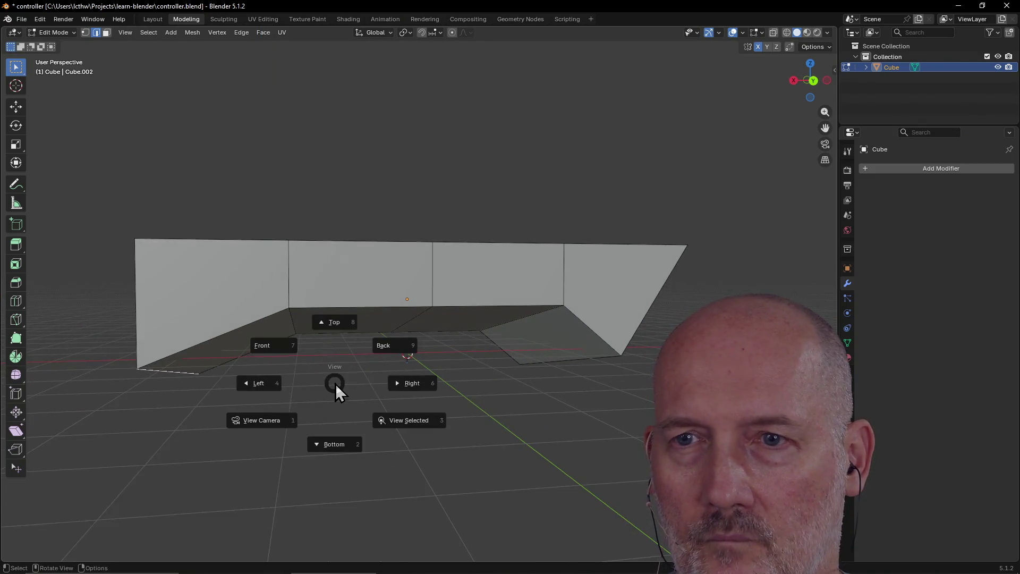
click(371, 355)
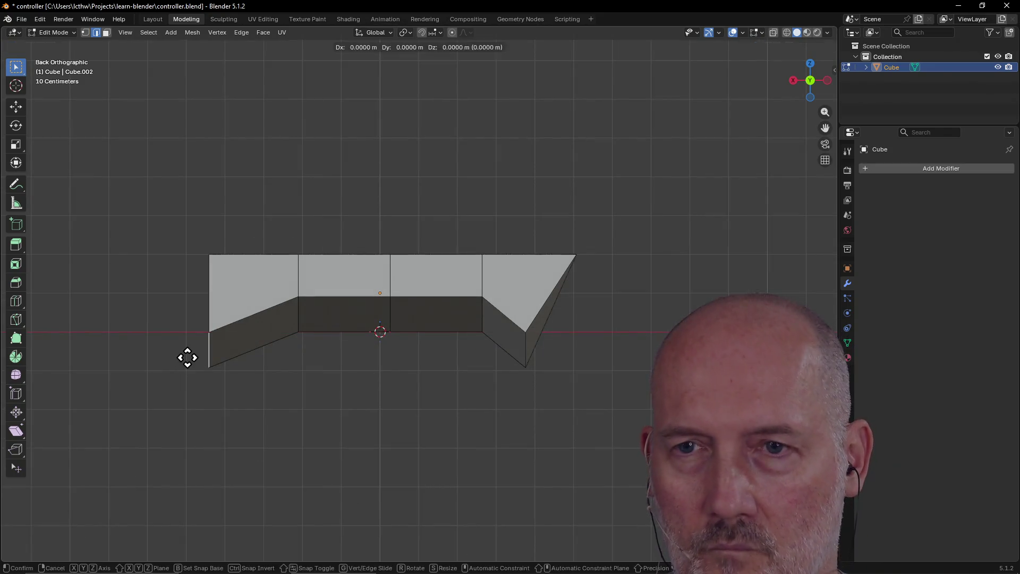
Pull the left wing tip inward along X so both wings taper symmetrically.
key(g)
key(x)
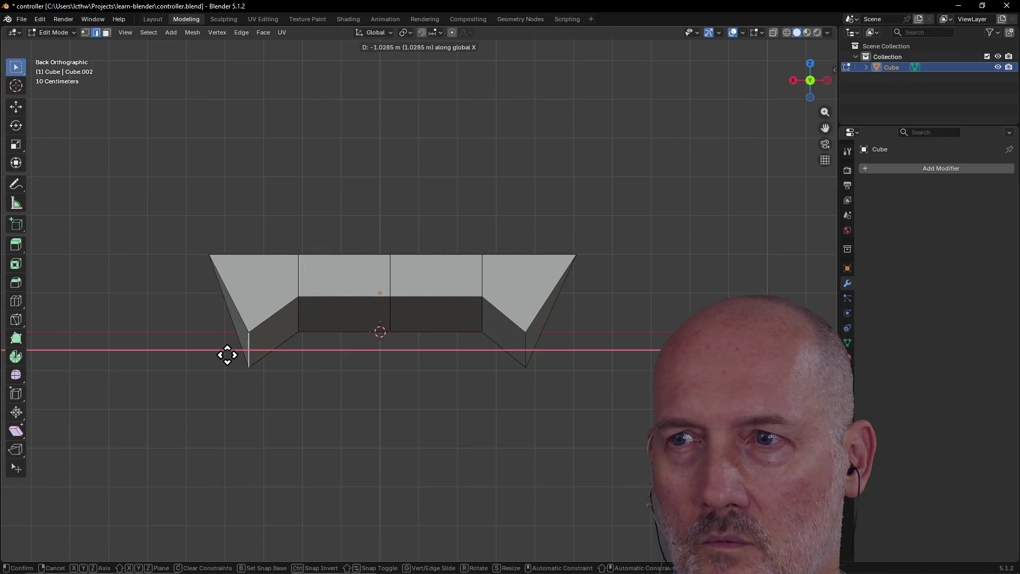
click(227, 355)
mouse_move(338, 382)
middle_down()
mouse_move(183, 409)
mouse_move(390, 403)
mouse_move(335, 410)
mouse_move(311, 436)
mouse_move(488, 421)
mouse_move(376, 433)
mouse_move(363, 409)
mouse_move(378, 417)
mouse_move(342, 404)
middle_up()
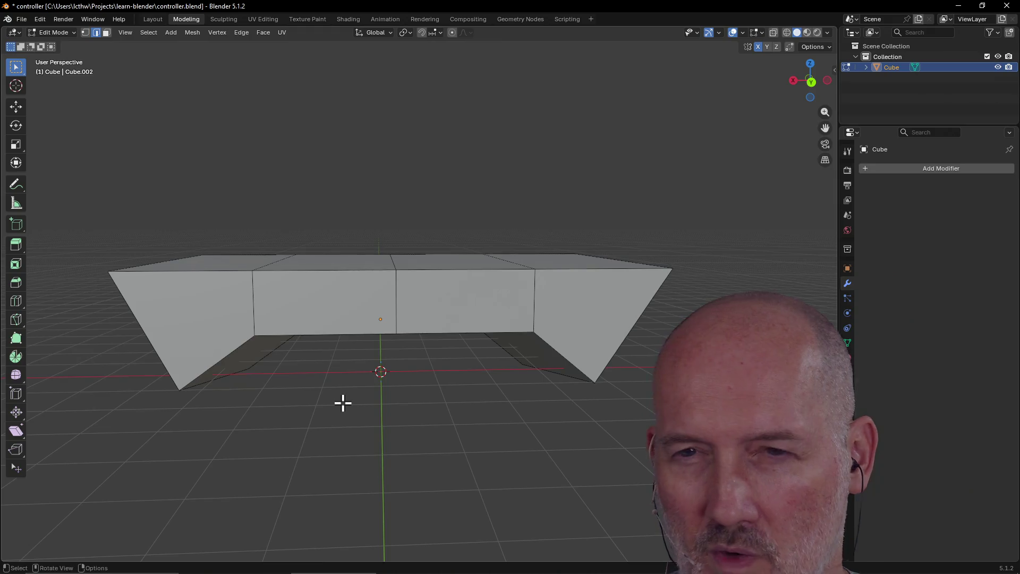
In Face select mode, select both angled wing end faces and start extruding them along their normals.
mouse_move(219, 324)
middle_down()
mouse_move(337, 362)
mouse_move(101, 324)
middle_up()
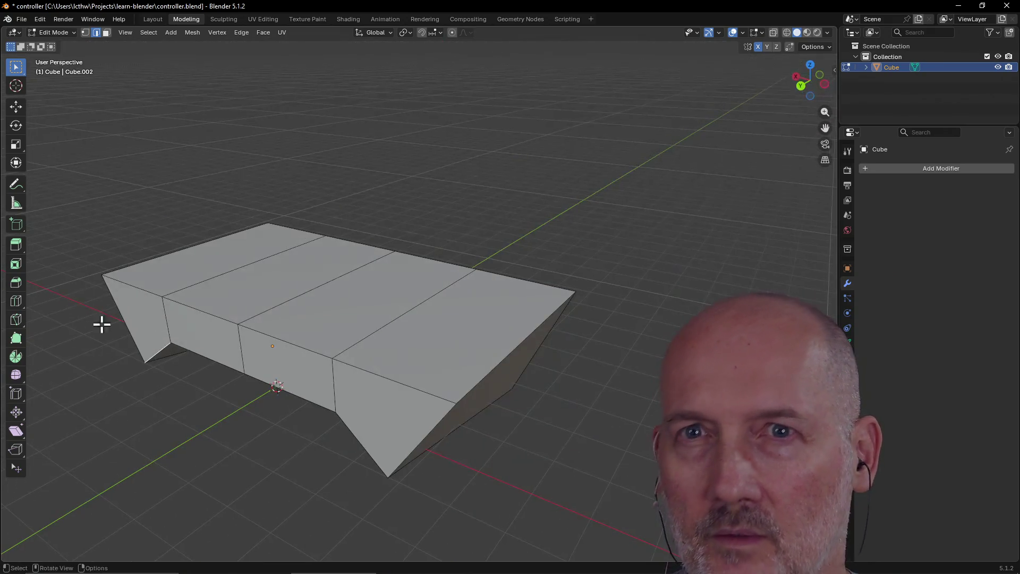
click(106, 33)
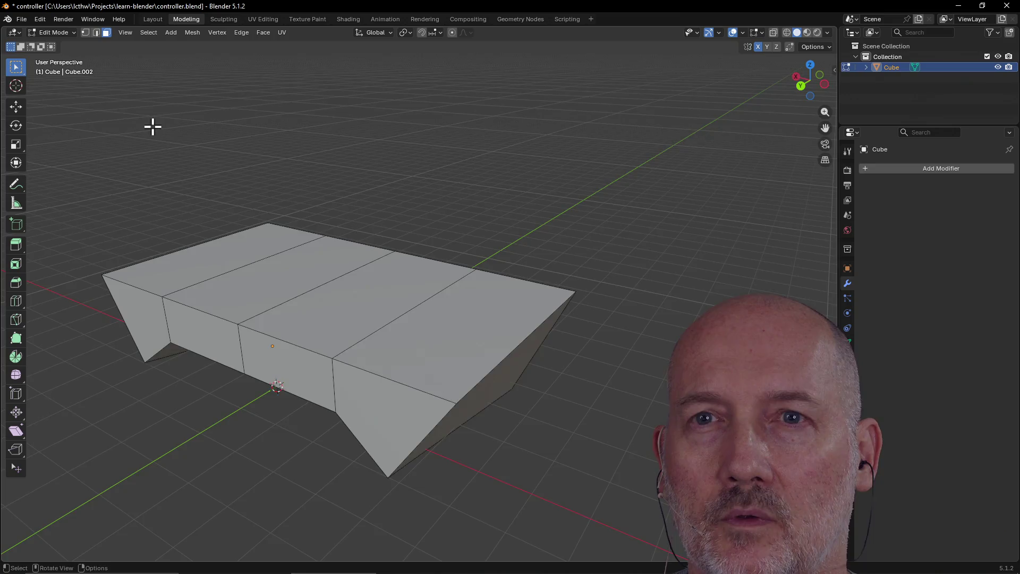
middle_drag(152, 125, 181, 136)
click(161, 387)
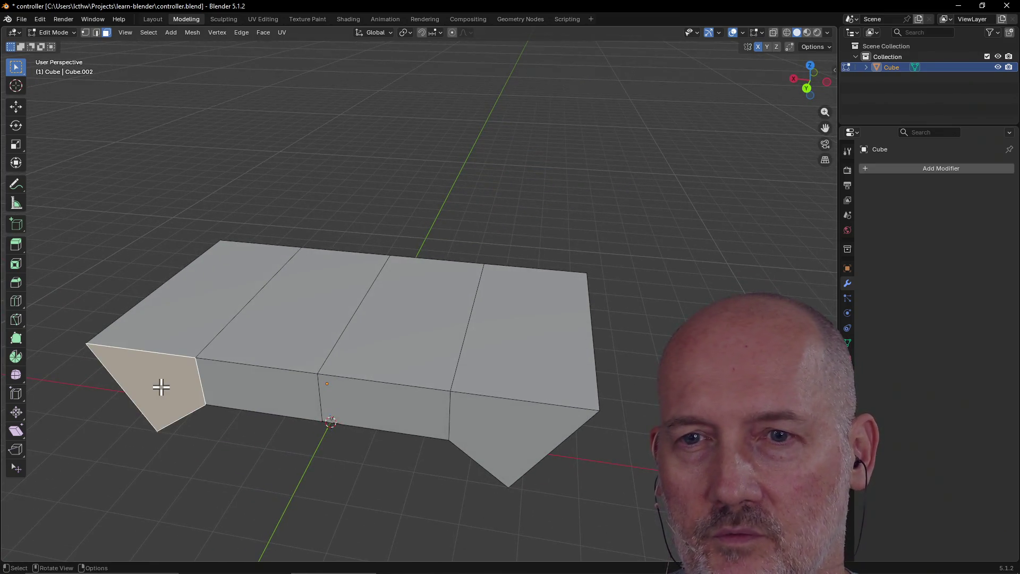
shift+click(475, 423)
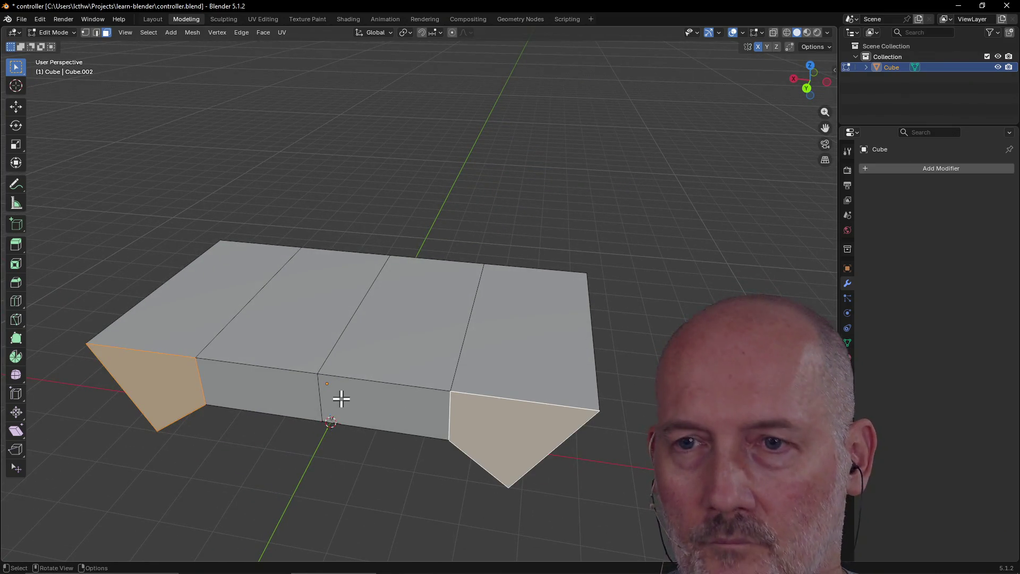
key(e)
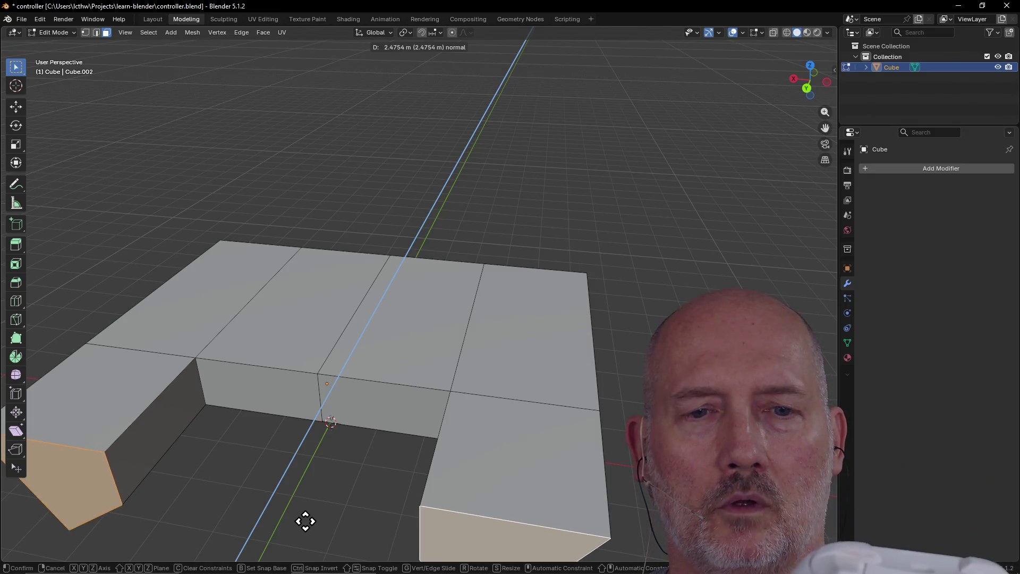
Confirm the grip extrusion length, deselect the faces, and return to the model after a terminal detour.
click(303, 526)
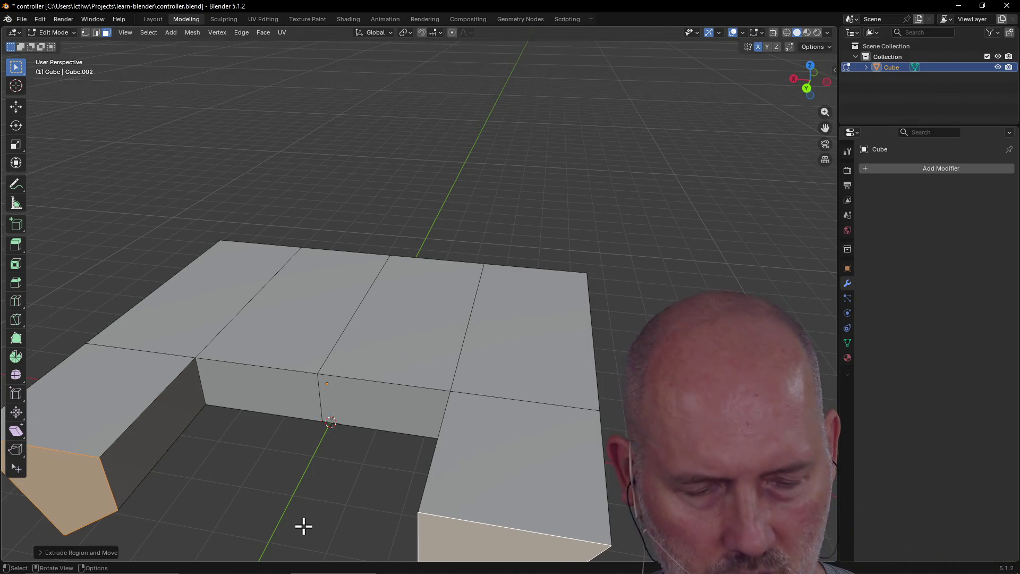
scroll(317, 515, down, 3)
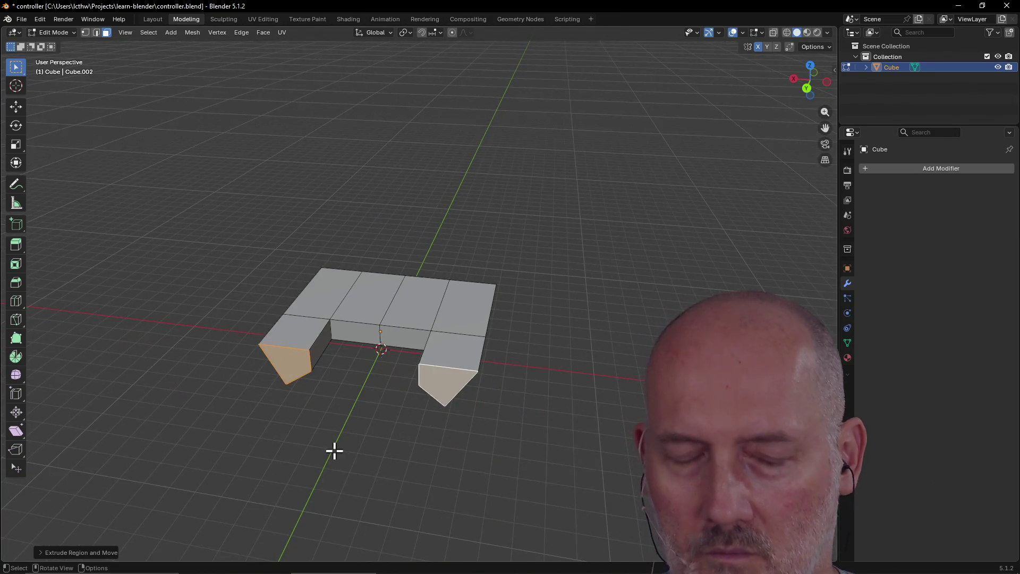
middle_drag(334, 450, 330, 492)
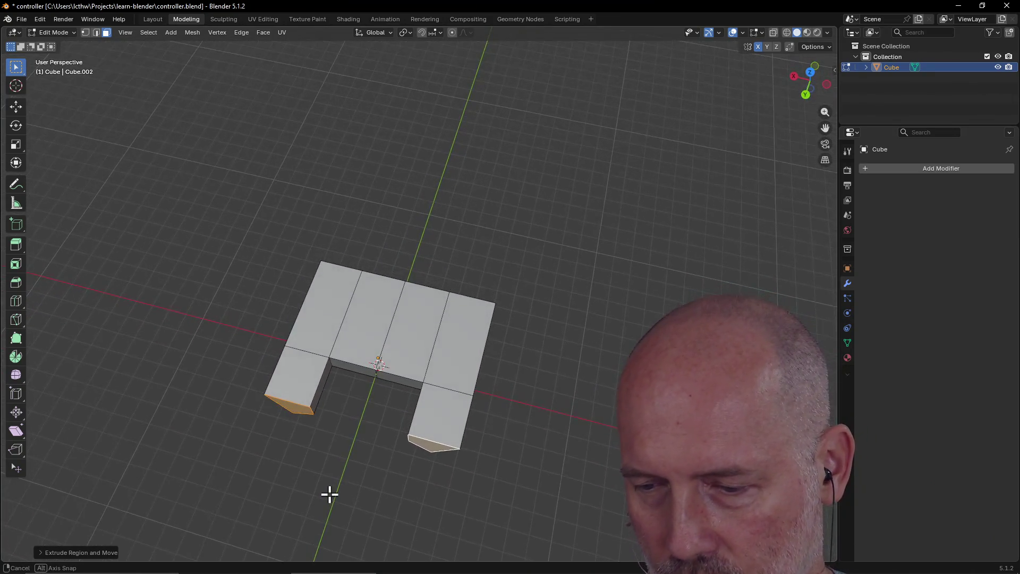
scroll(330, 492, up, 2)
scroll(329, 494, up, 2)
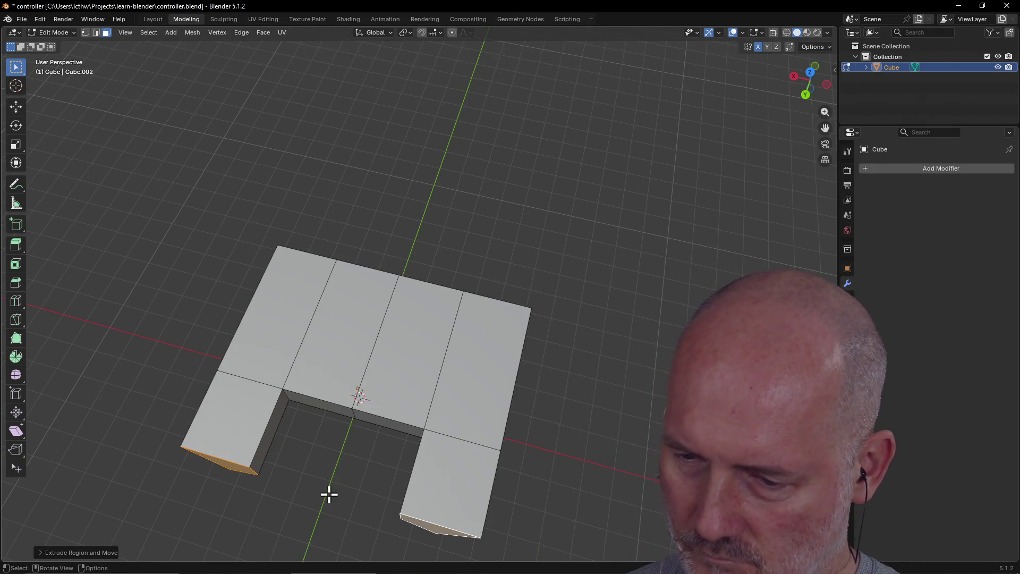
click(281, 483)
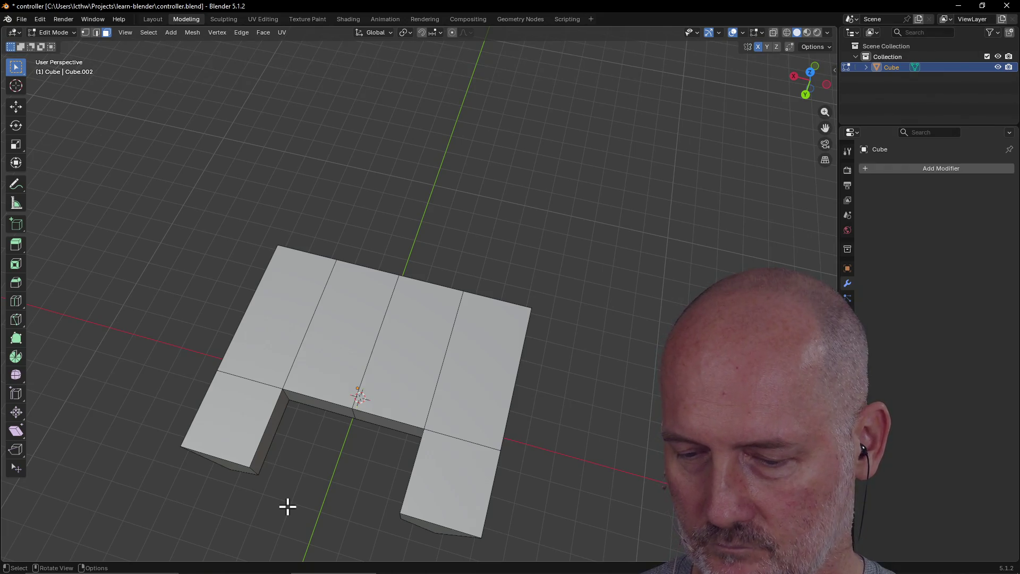
key(super+x)
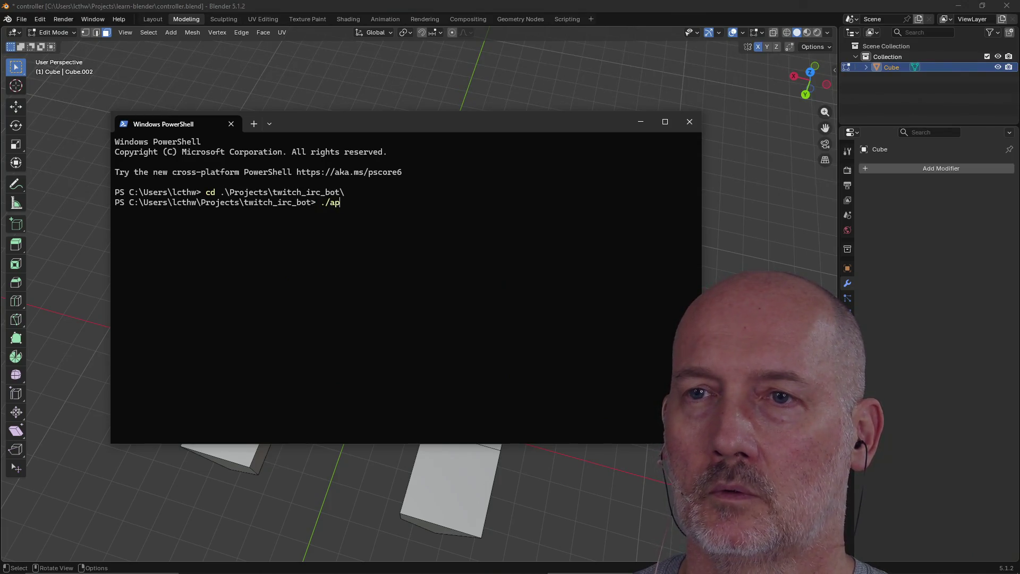
click(368, 4)
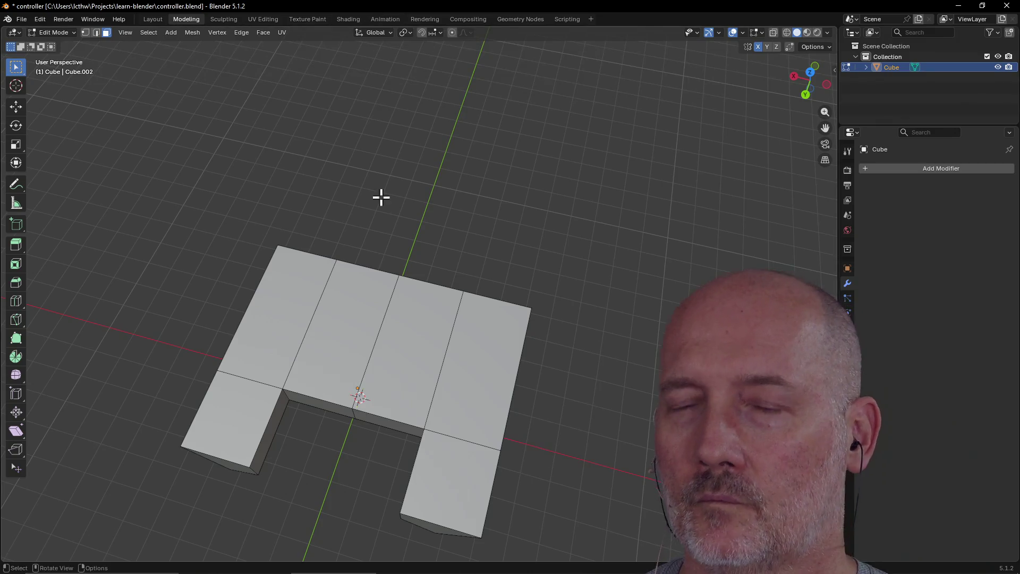
scroll(343, 399, down, 3)
mouse_move(344, 398)
middle_down()
mouse_move(359, 344)
mouse_move(330, 348)
mouse_move(381, 353)
mouse_move(342, 353)
mouse_move(369, 358)
mouse_move(383, 381)
mouse_move(244, 323)
mouse_move(394, 330)
mouse_move(359, 305)
mouse_move(360, 274)
mouse_move(356, 328)
mouse_move(372, 327)
mouse_move(343, 371)
mouse_move(390, 307)
mouse_move(481, 290)
mouse_move(458, 255)
mouse_move(356, 325)
mouse_move(355, 349)
middle_up()
scroll(349, 354, up, 4)
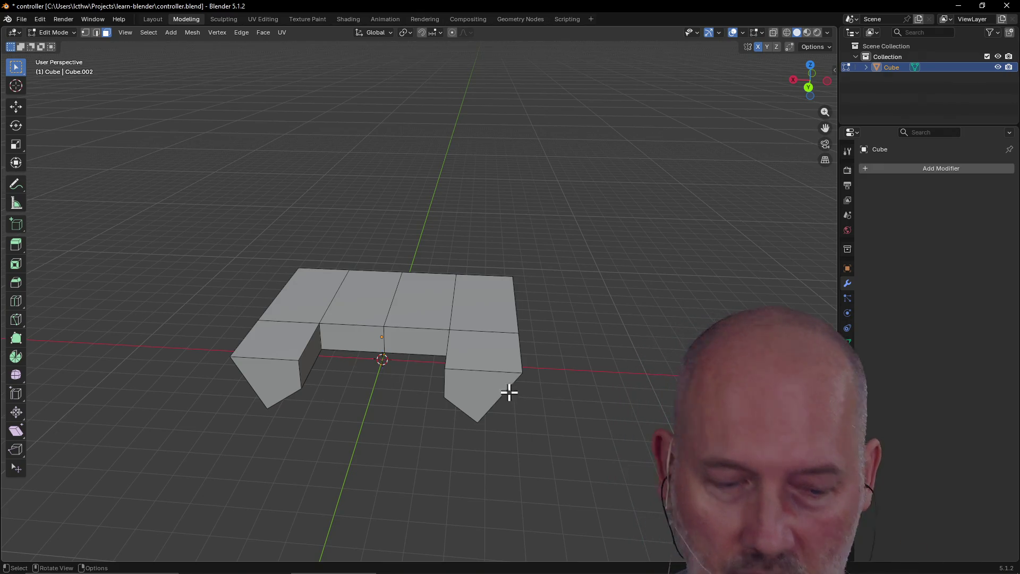
scroll(558, 357, up, 3)
middle_drag(559, 359, 532, 341)
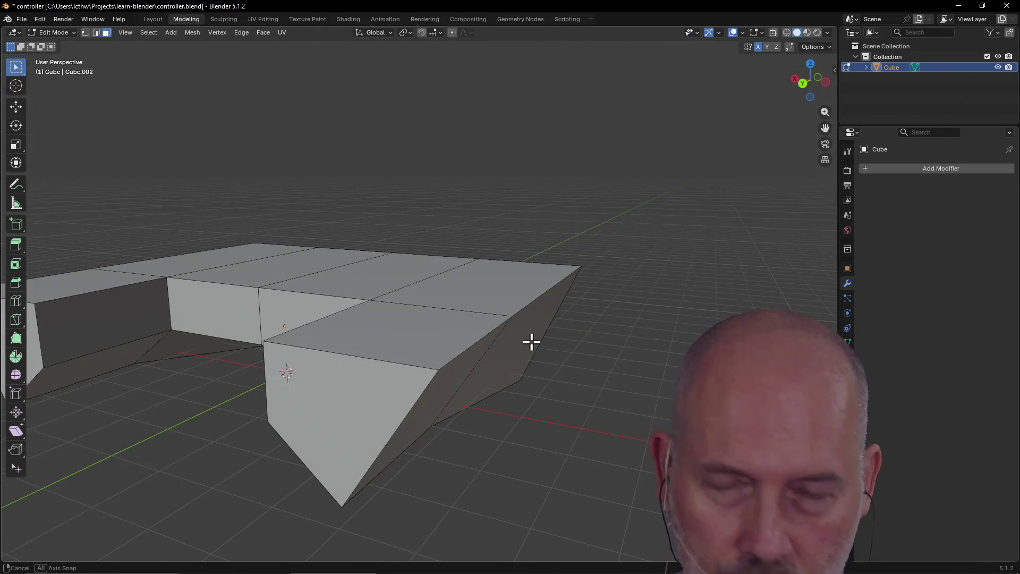
scroll(531, 343, down, 4)
mouse_move(532, 343)
middle_down()
mouse_move(553, 351)
mouse_move(564, 341)
mouse_move(556, 351)
middle_up()
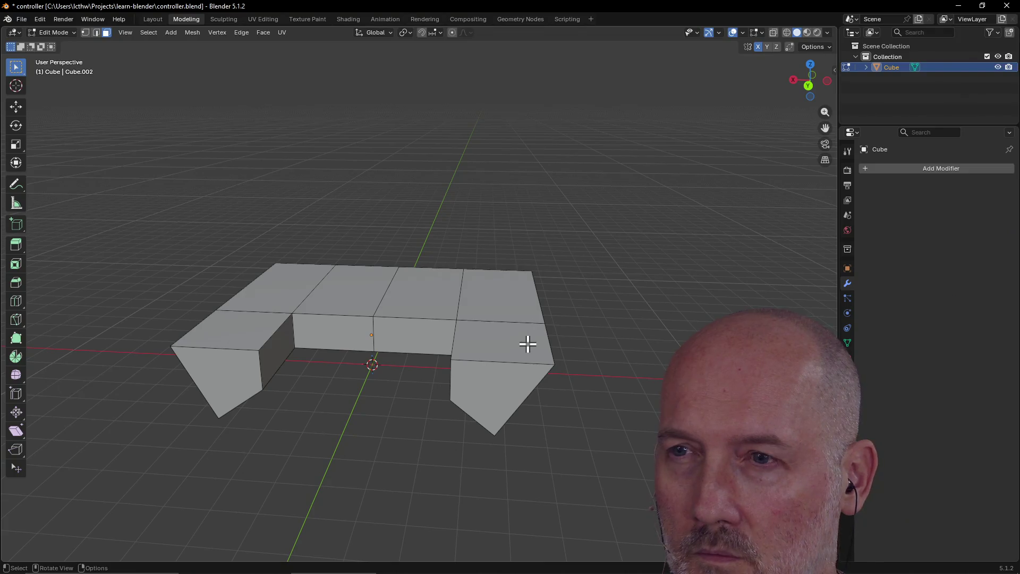
Shift-select all faces of the right grip plus the body strip above it, orbiting to reach hidden faces.
click(528, 344)
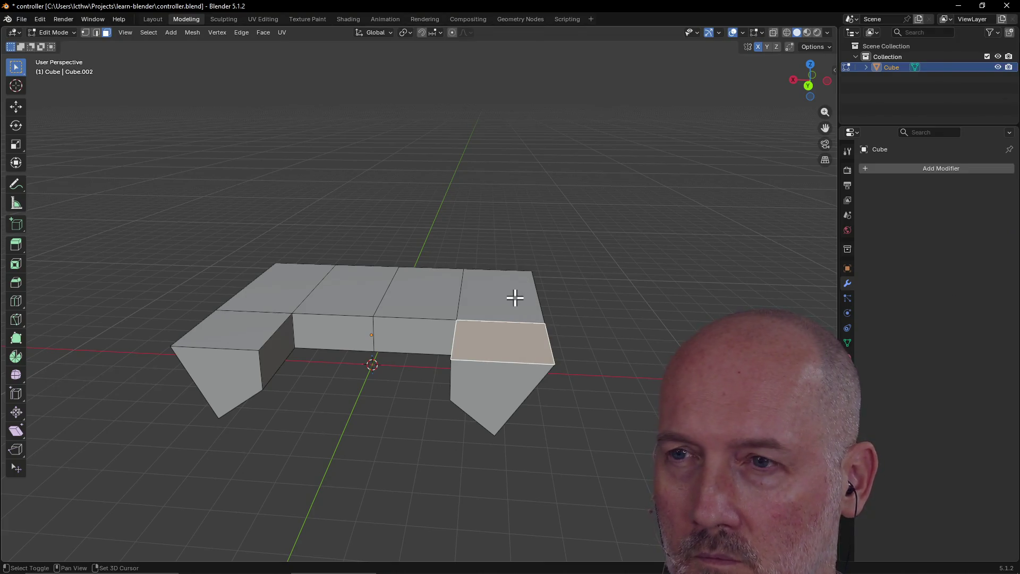
shift+click(515, 306)
shift+click(516, 391)
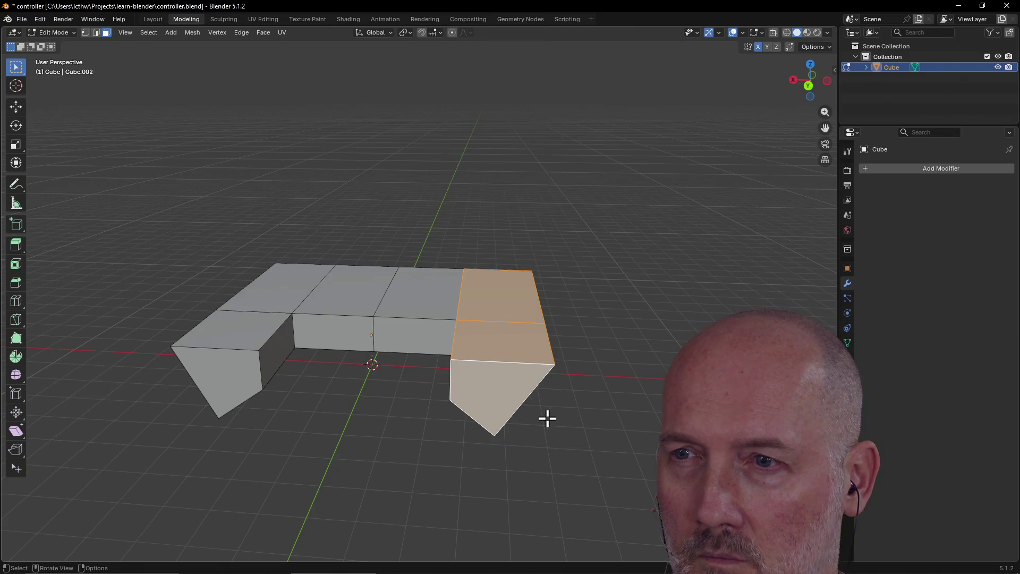
middle_drag(546, 417, 484, 375)
shift+click(353, 272)
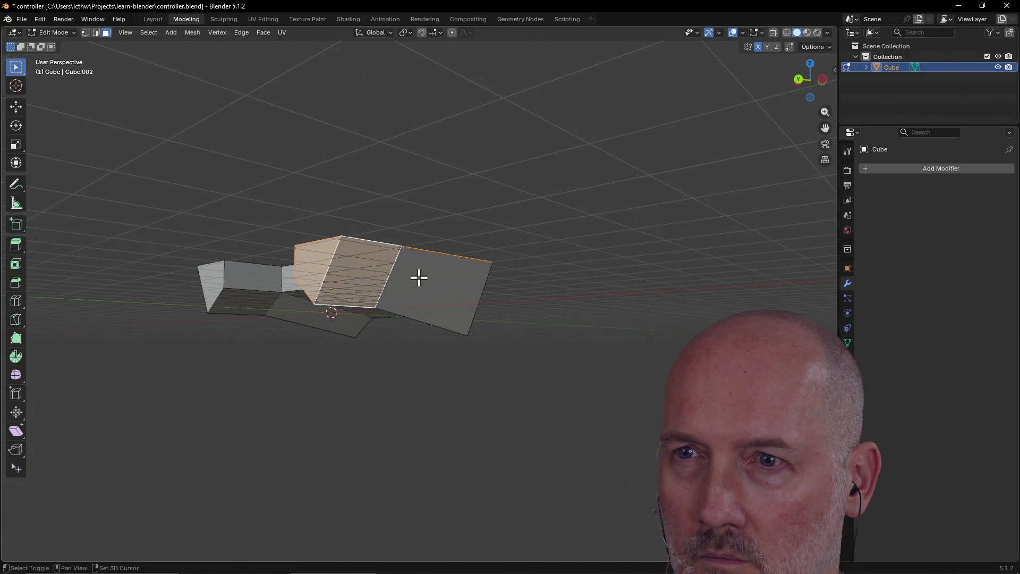
shift+click(431, 279)
mouse_move(433, 280)
middle_down()
mouse_move(483, 292)
mouse_move(366, 323)
mouse_move(369, 304)
middle_up()
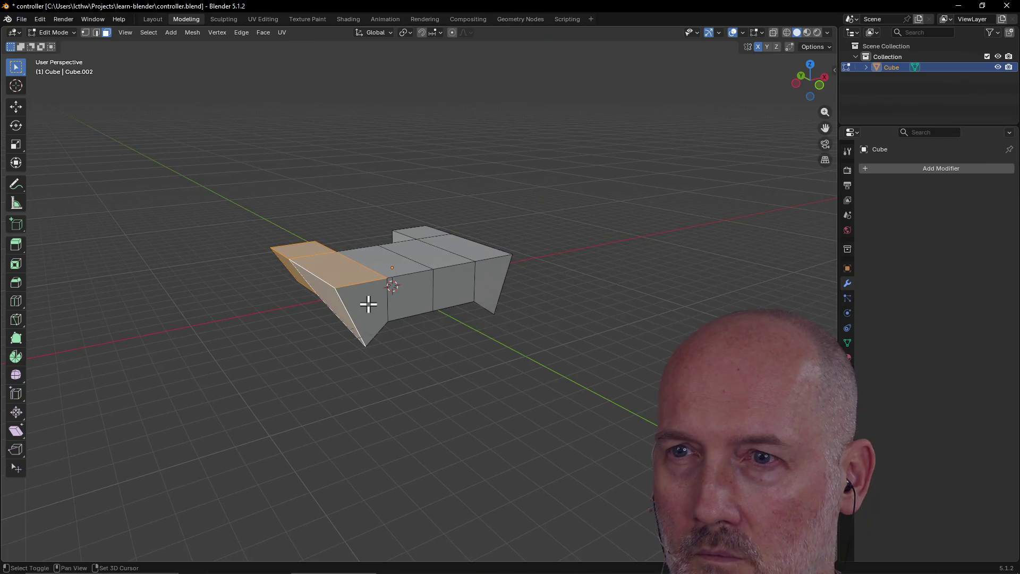
shift+click(368, 303)
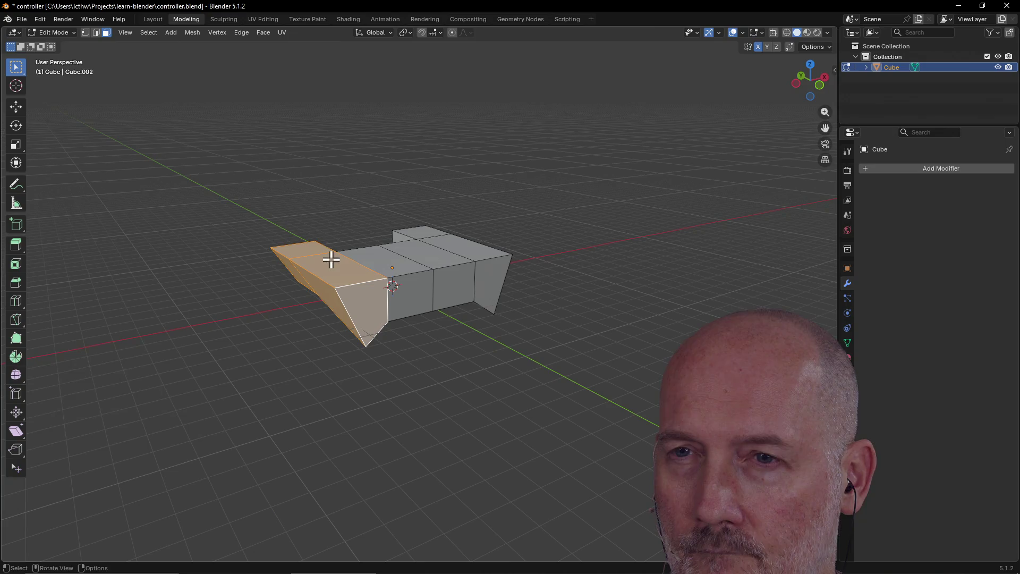
mouse_move(325, 241)
middle_down()
mouse_move(325, 285)
mouse_move(410, 223)
mouse_move(518, 258)
mouse_move(509, 244)
mouse_move(508, 262)
middle_up()
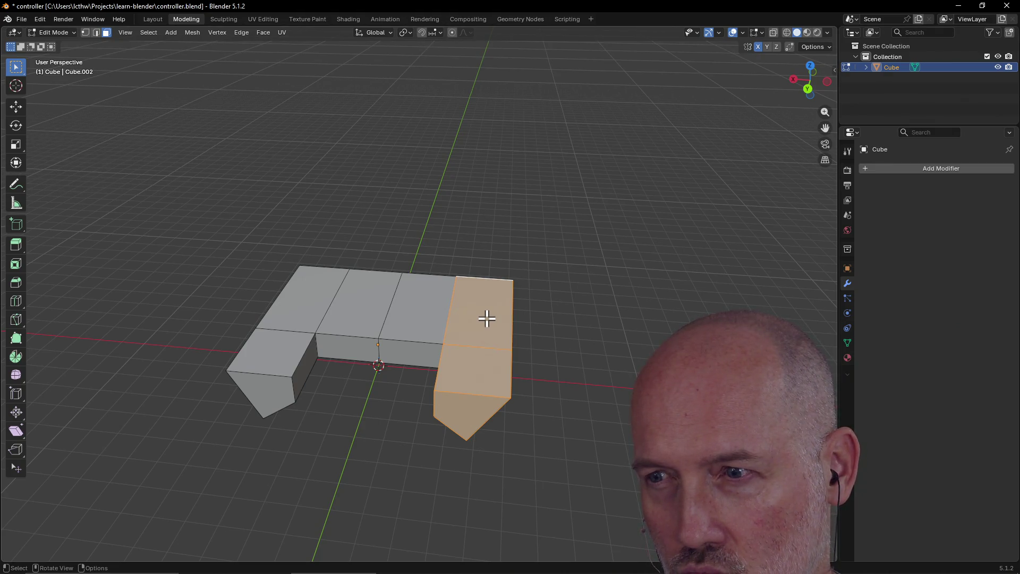
Activate the Loop Cut tool and preview a lengthwise cut along the right grip.
click(16, 304)
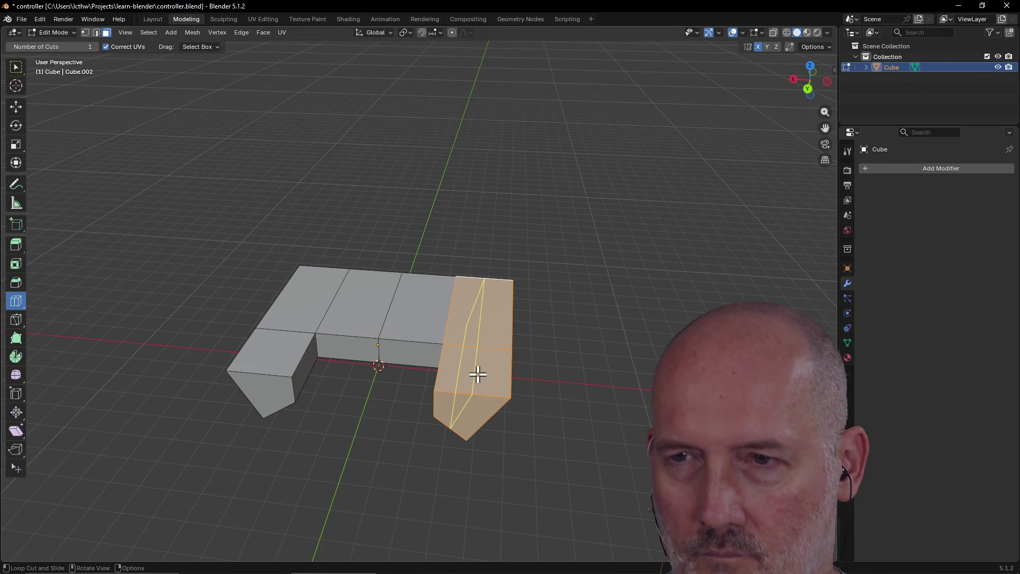
middle_drag(569, 360, 551, 328)
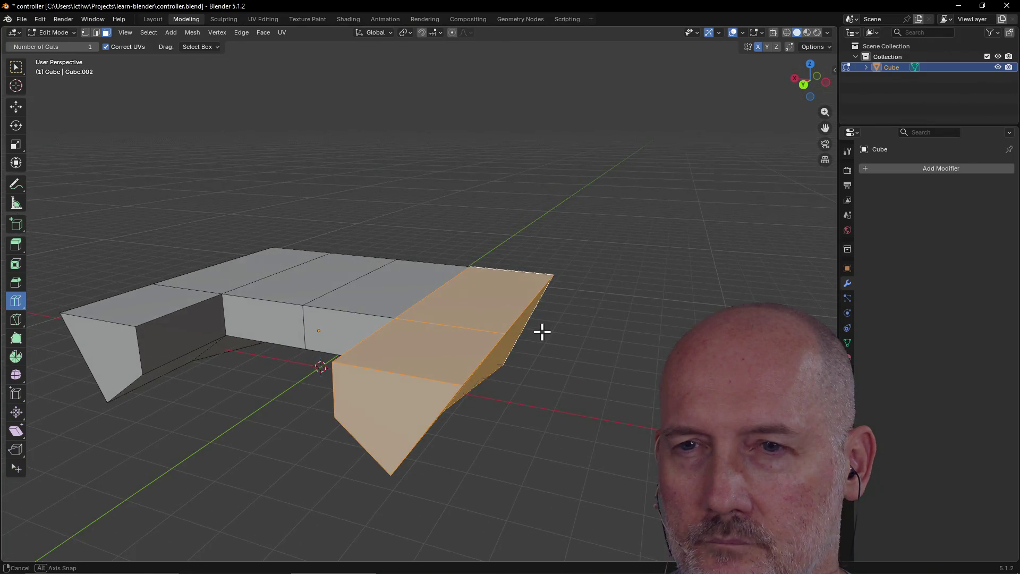
scroll(542, 333, down, 3)
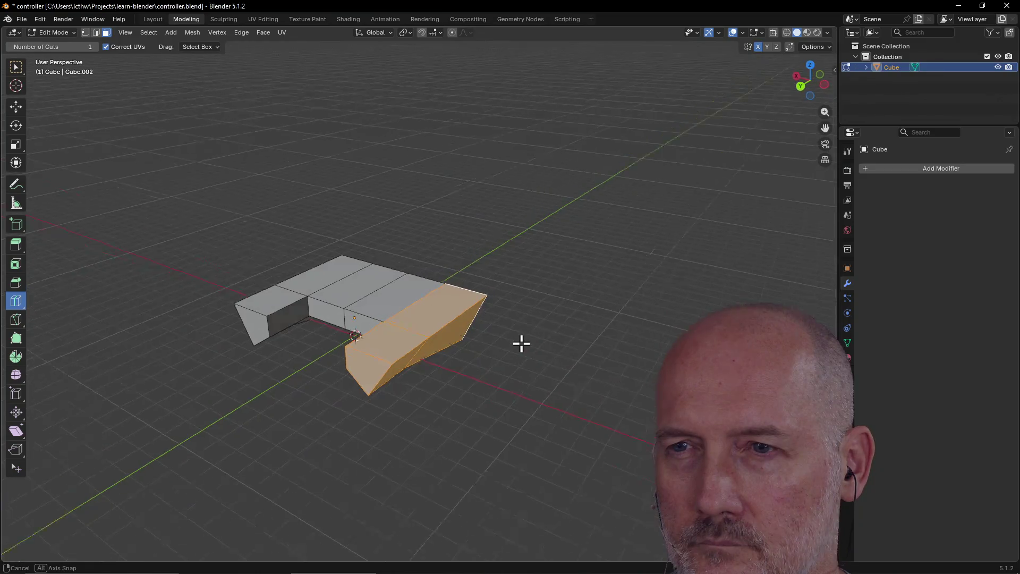